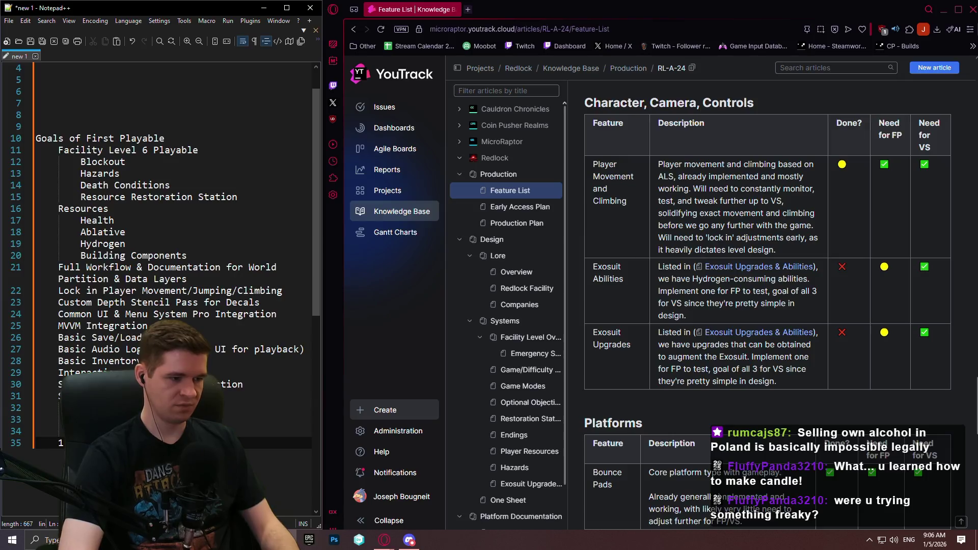
Add a '1 Exosuit Upgrade' line below '1 Exosuit Ability' in the goals list.
key(Return)
text(1)
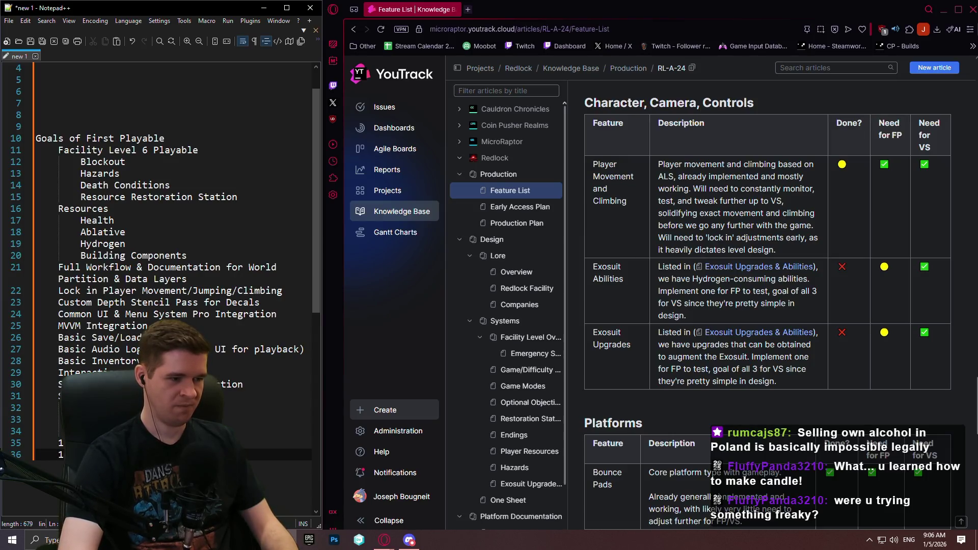
text(. First item)
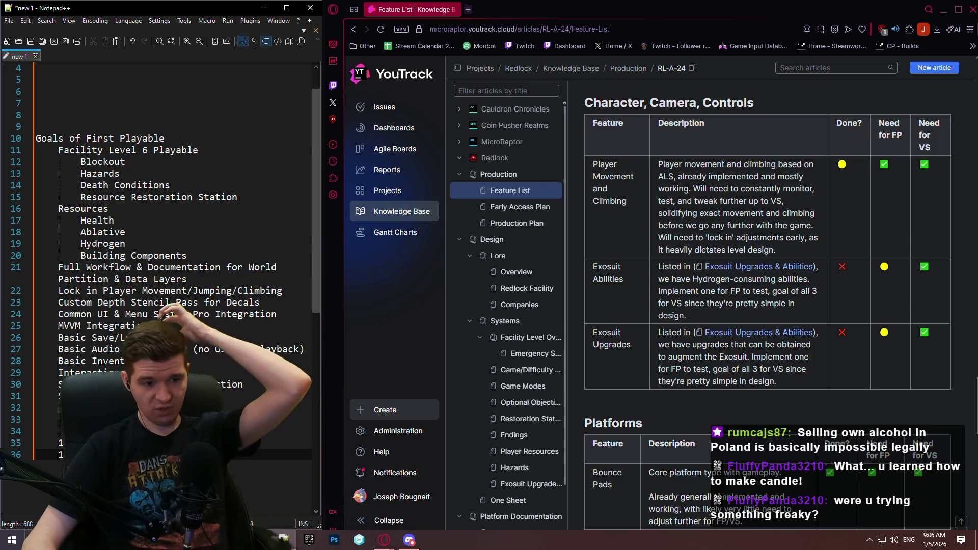
scroll(219, 288, down, 9)
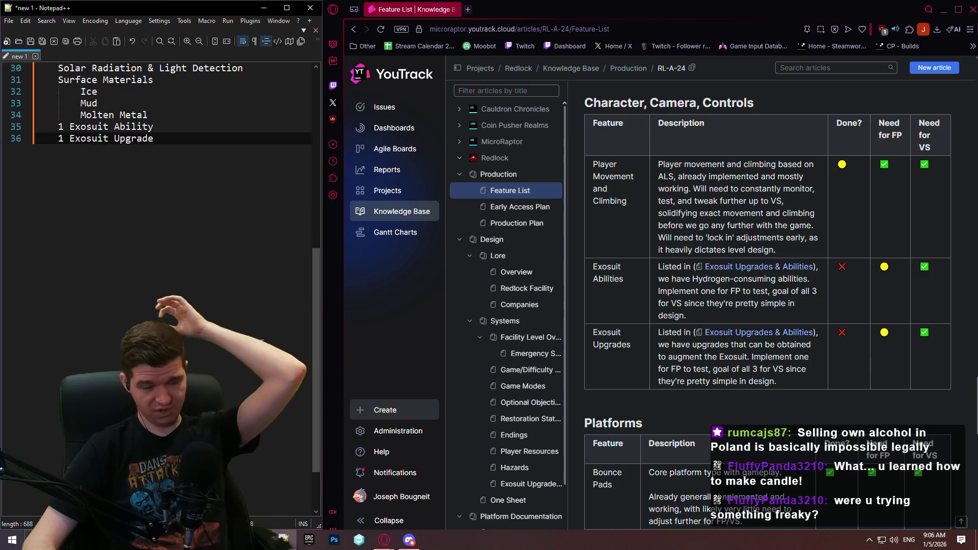
scroll(219, 287, up, 6)
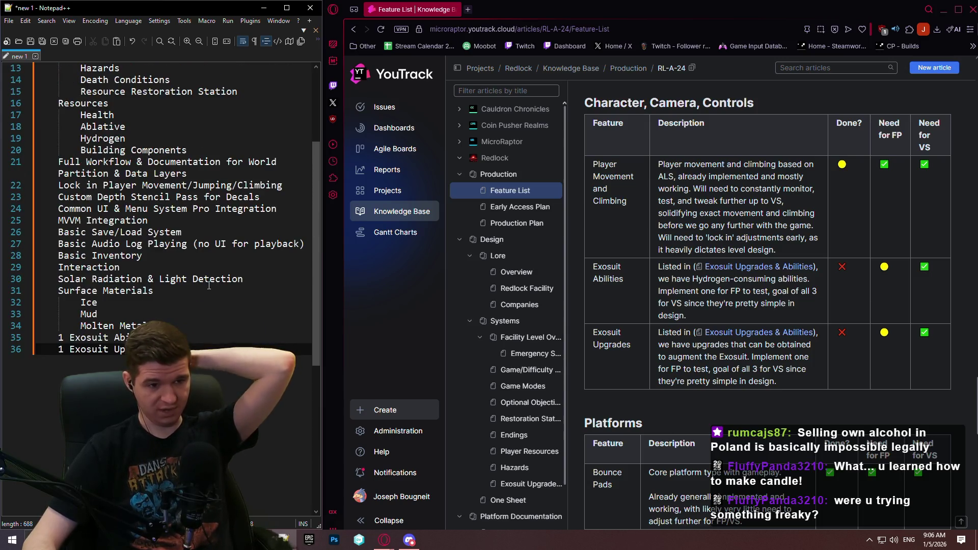
scroll(706, 321, down, 3)
scroll(707, 321, down, 3)
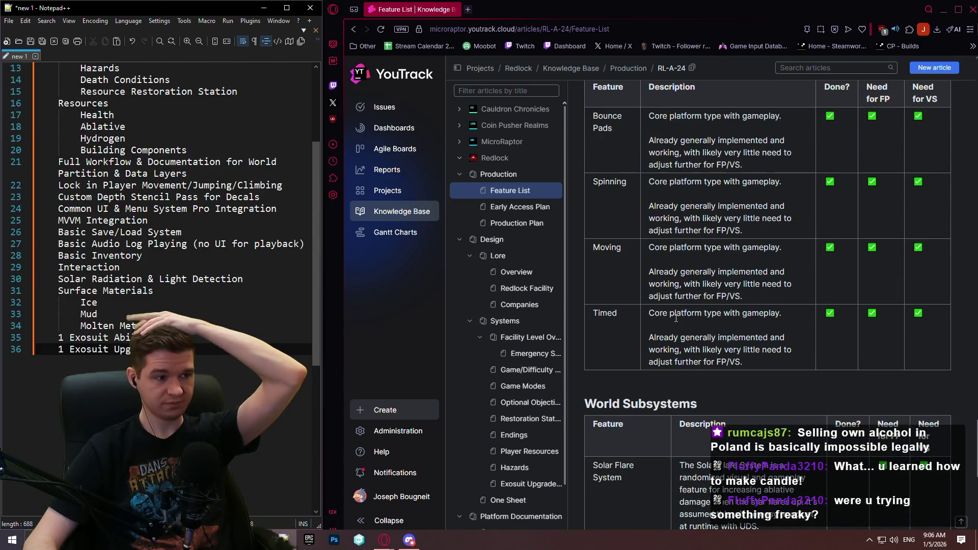
scroll(168, 229, up, 2)
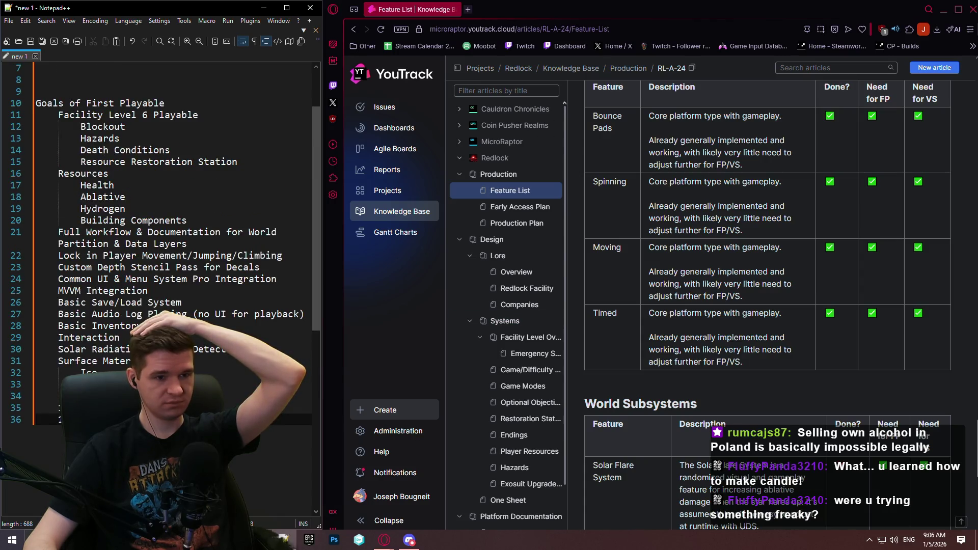
Add a 'Platforms' entry with an empty line beneath it.
key(Return)
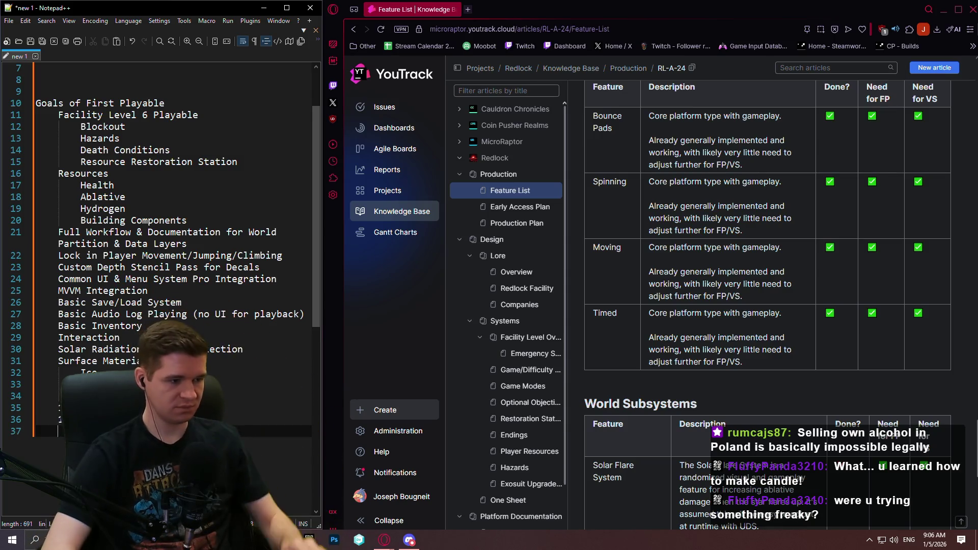
text(P)
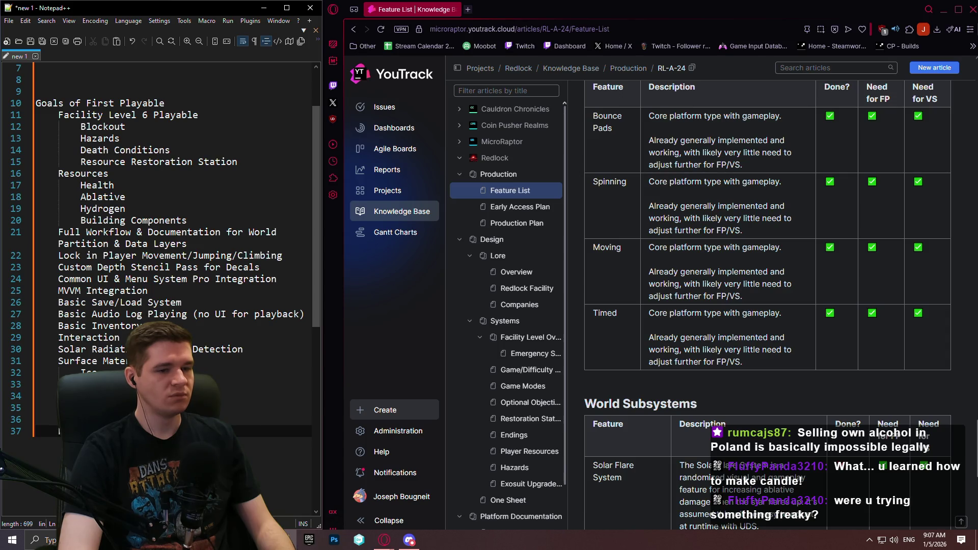
key(Return)
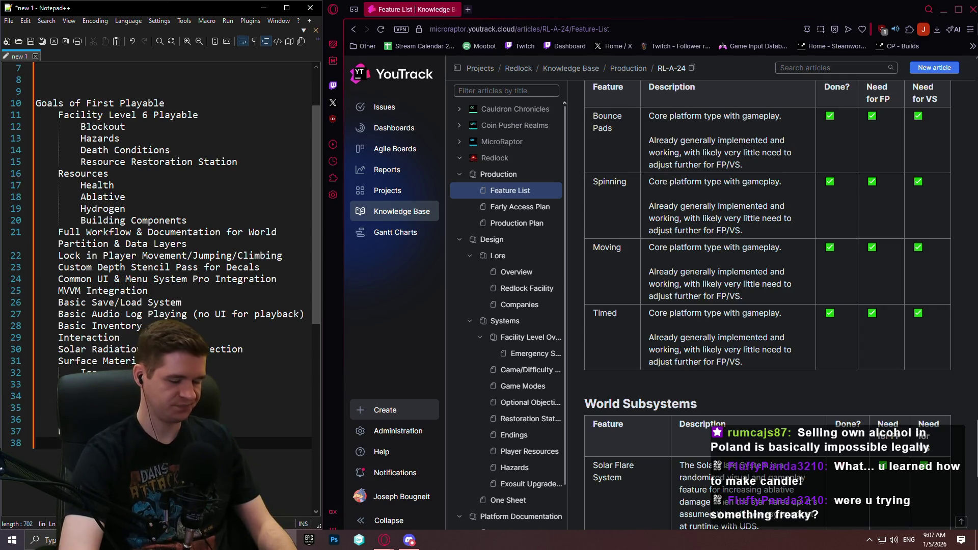
key(BackSpace)
key(BackSpace)
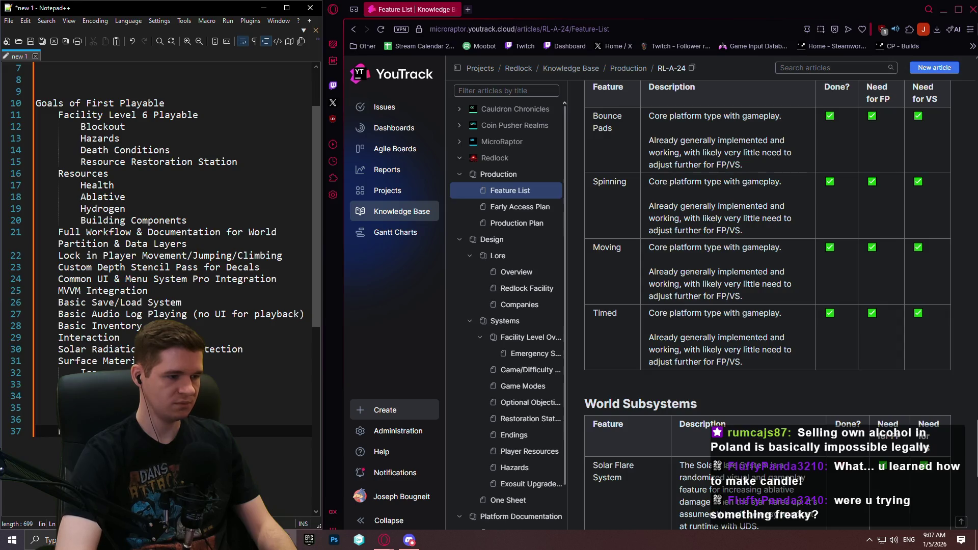
key(Return)
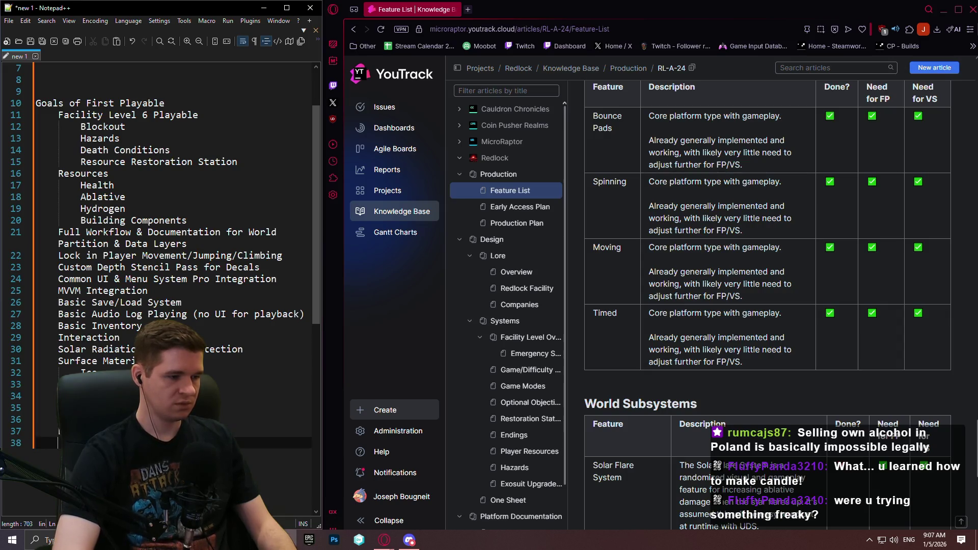
List indented Bounce Pads, Spinning, Moving and Timed sub-items under Platforms.
scroll(174, 254, down, 6)
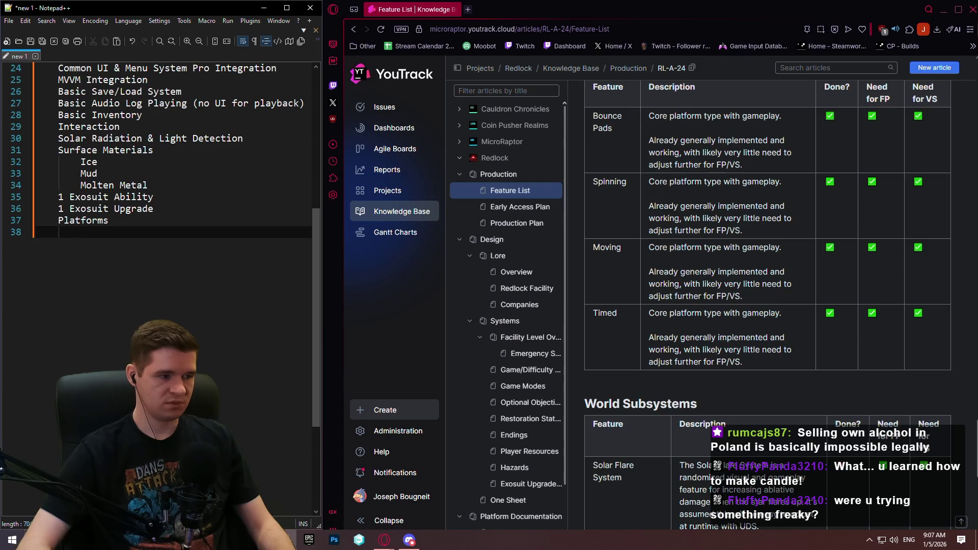
key(Tab)
text(Bounce)
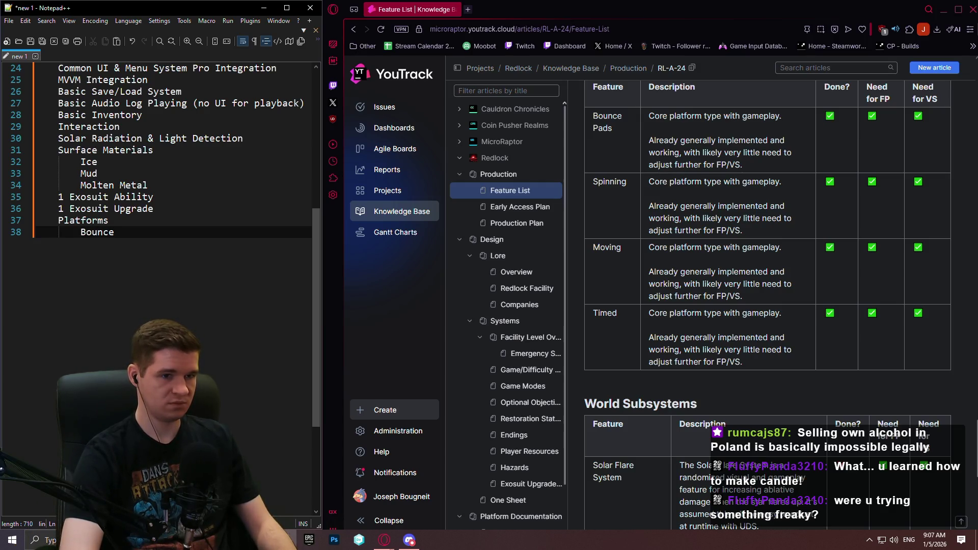
text( Pads)
key(Return)
text(S)
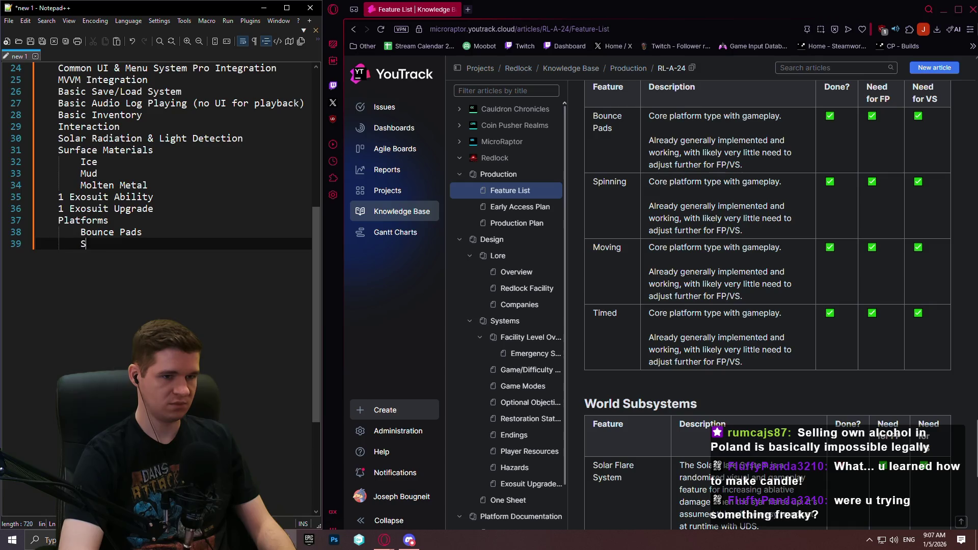
text(pinning\M)
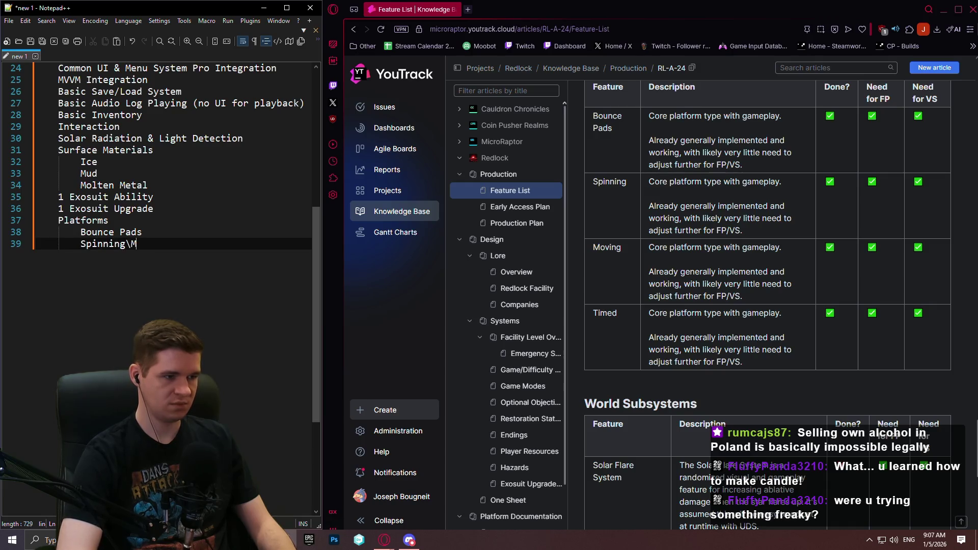
key(Return)
text(Moving)
key(Return)
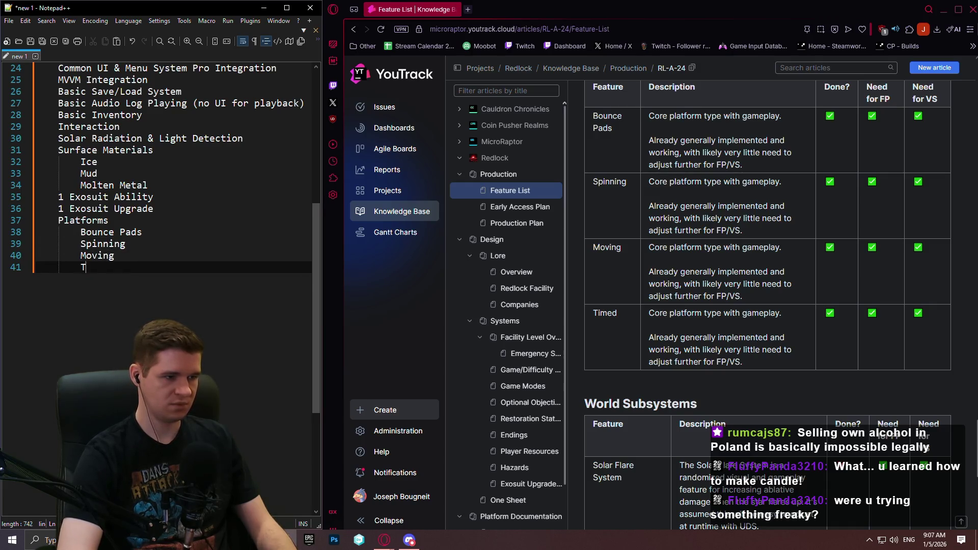
text(imed)
key(Return)
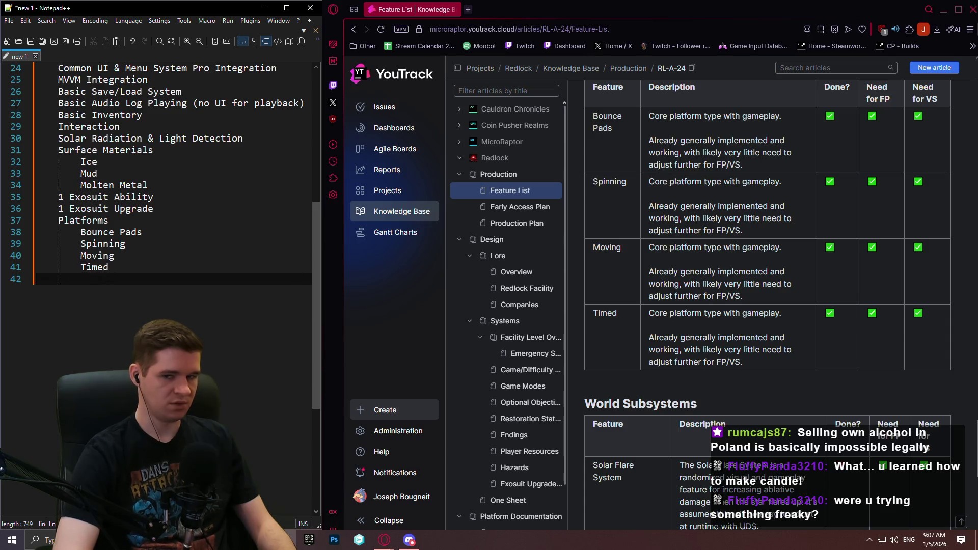
Delete those sub-items and the Platforms entry so the list ends at 1 Exosuit Upgrade.
key(BackSpace)
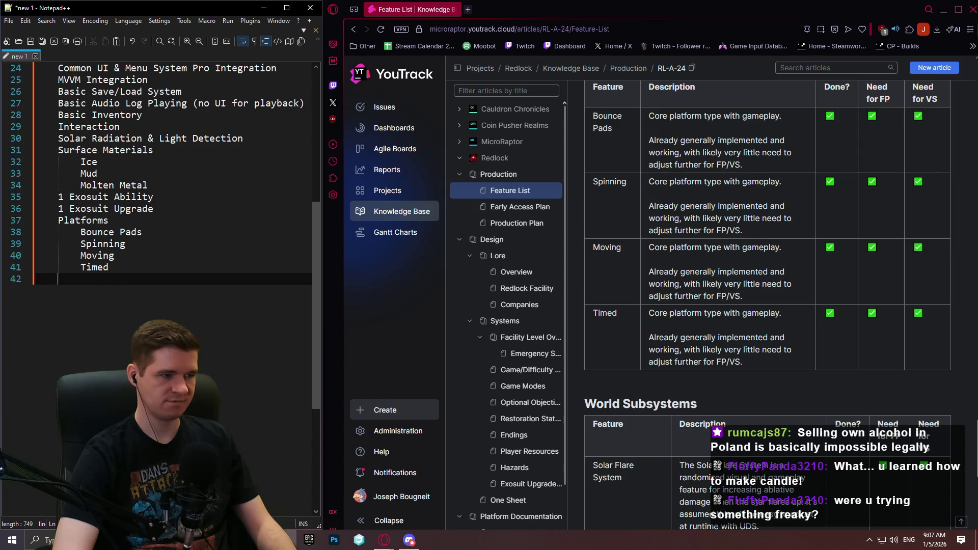
key(BackSpace)
key(BackSpace)
key(BackSpace)
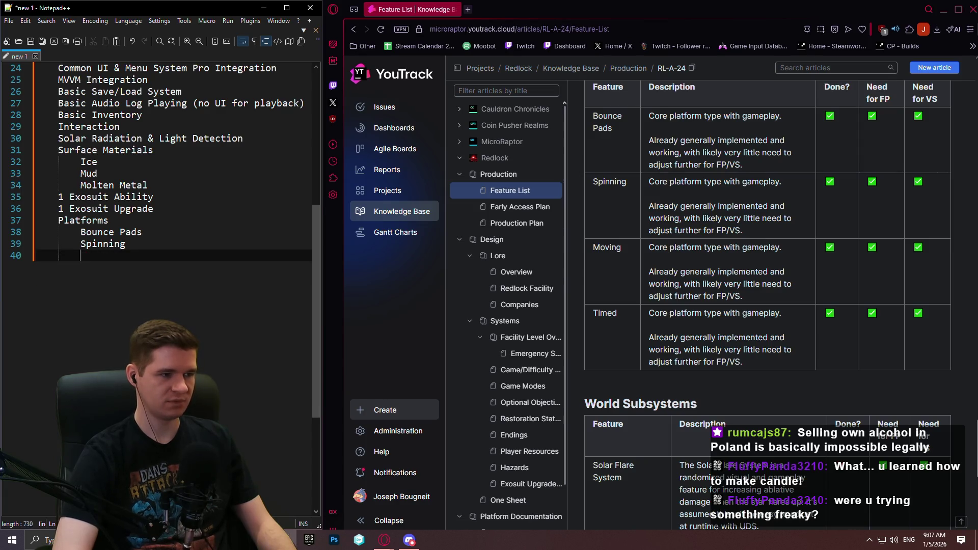
key(BackSpace)
key(BackSpace)
key(BackSpace)
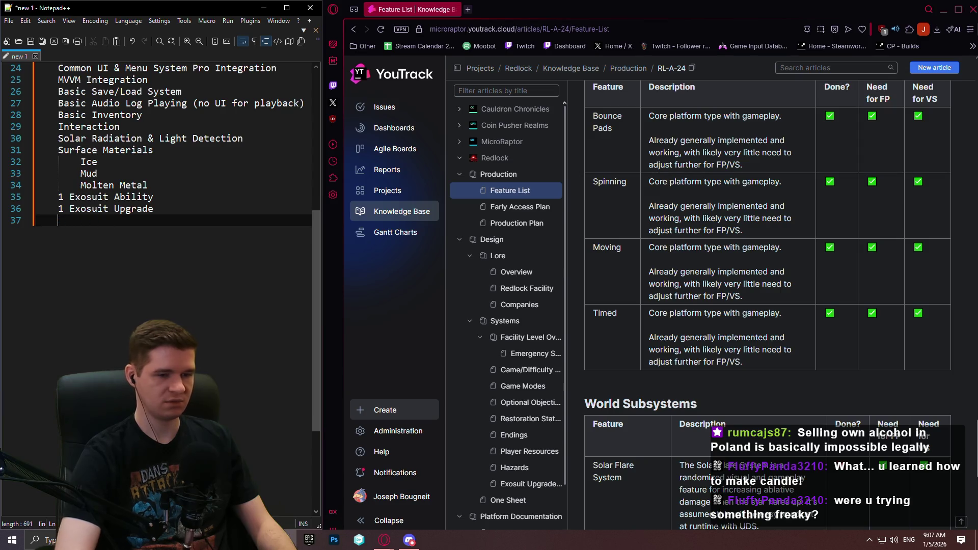
Replace the ampersand on line 30 so it reads 'Solar Radiation, Flares, and Light Detection'.
scroll(495, 290, down, 2)
scroll(830, 293, down, 5)
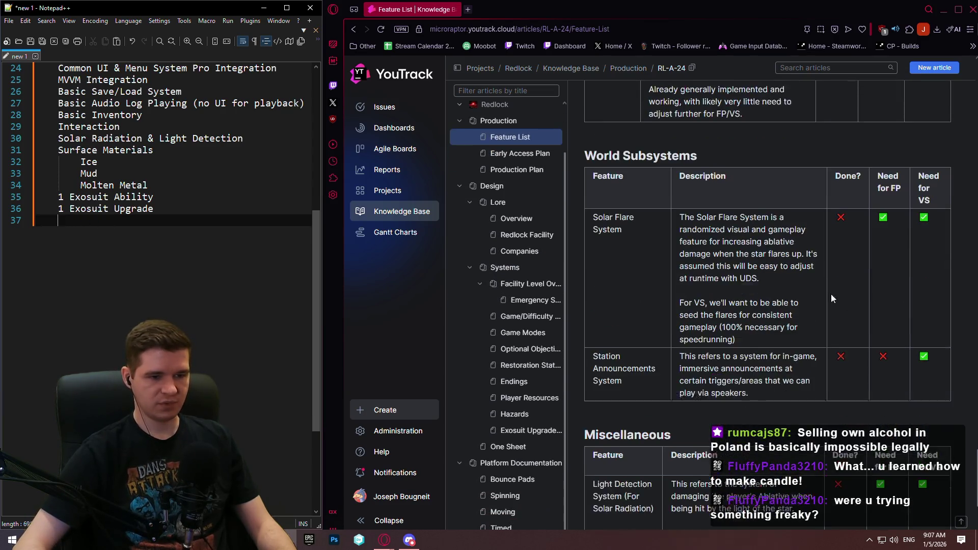
scroll(151, 146, up, 5)
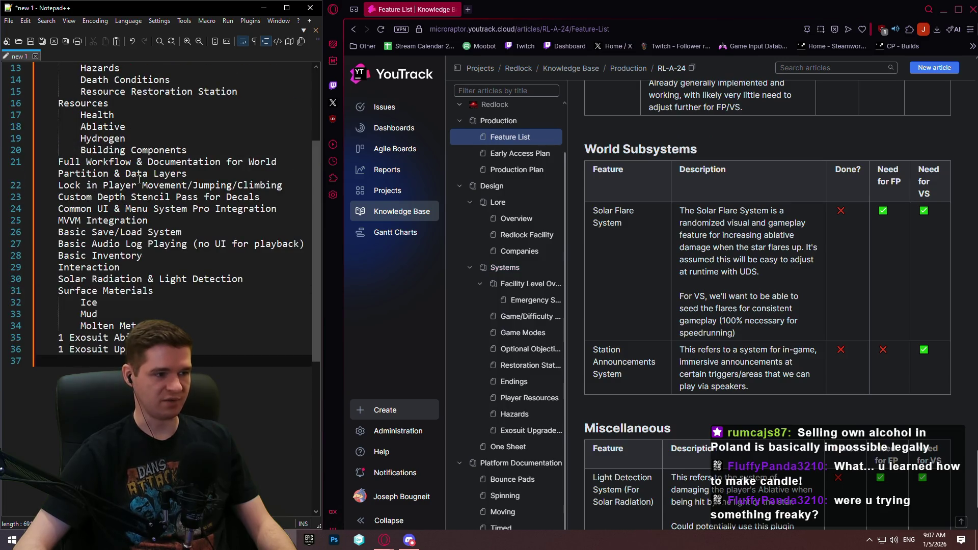
scroll(151, 145, up, 1)
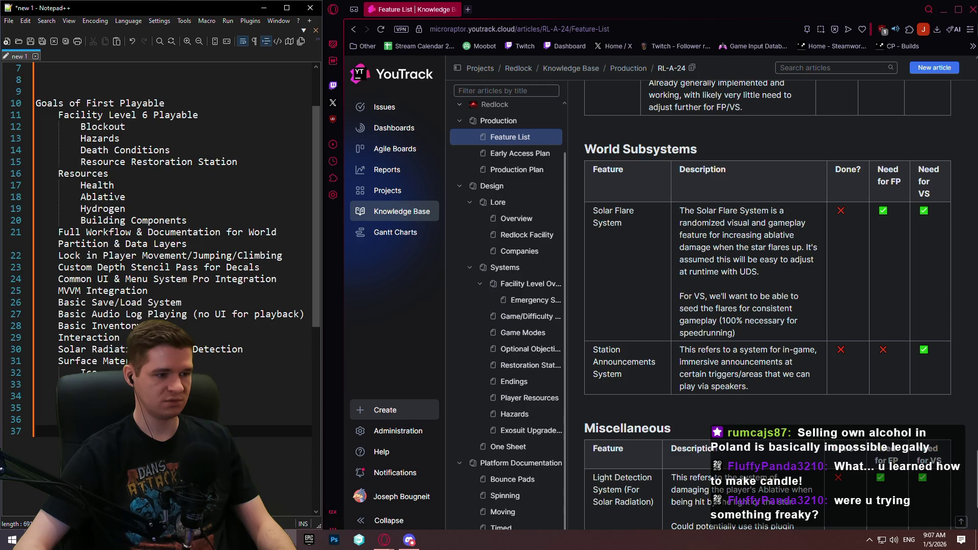
scroll(151, 145, down, 2)
scroll(611, 328, down, 2)
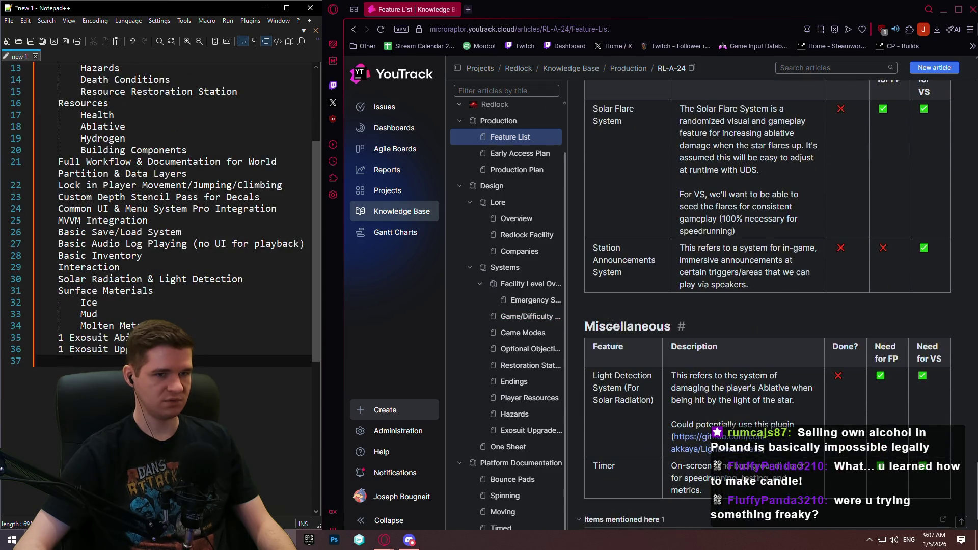
scroll(611, 324, up, 1)
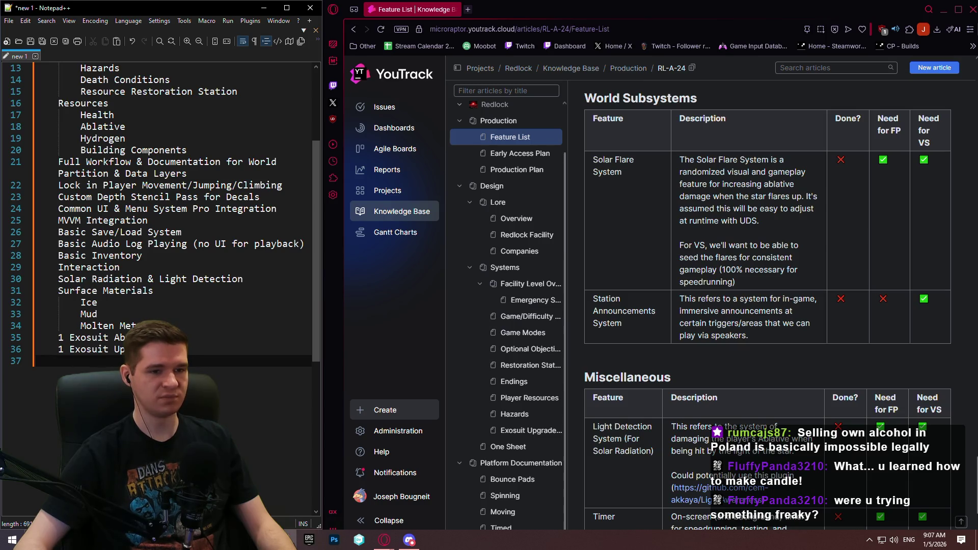
click(142, 279)
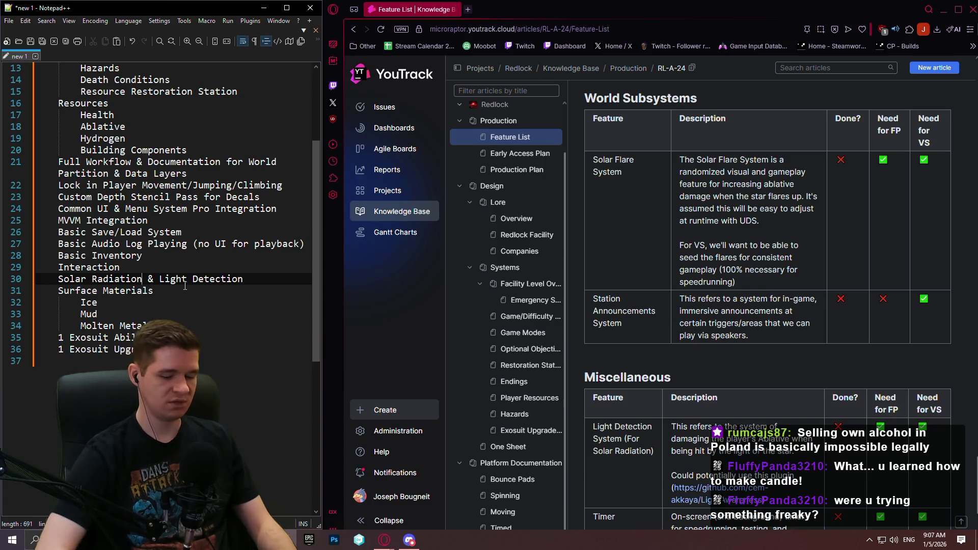
key(Delete)
key(Delete)
text(, Flares, a)
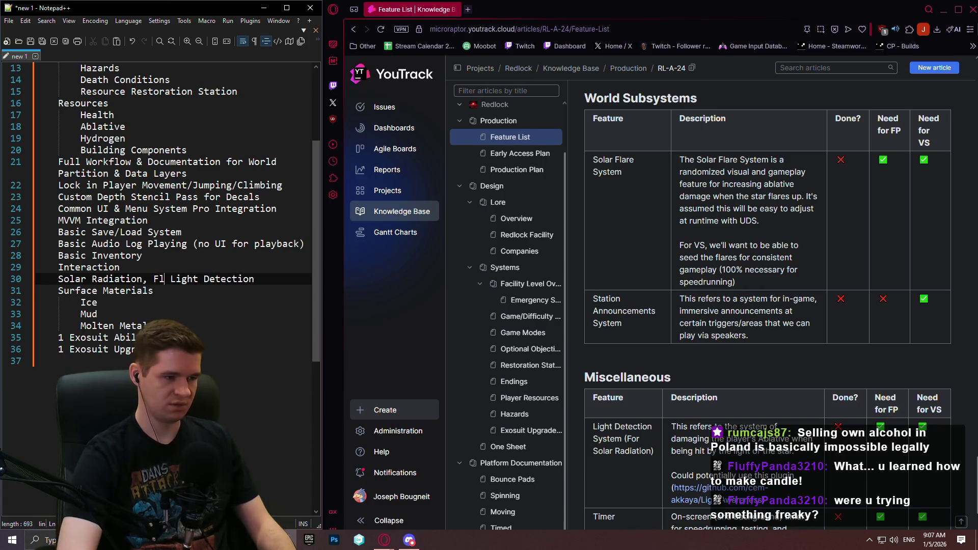
text(nd)
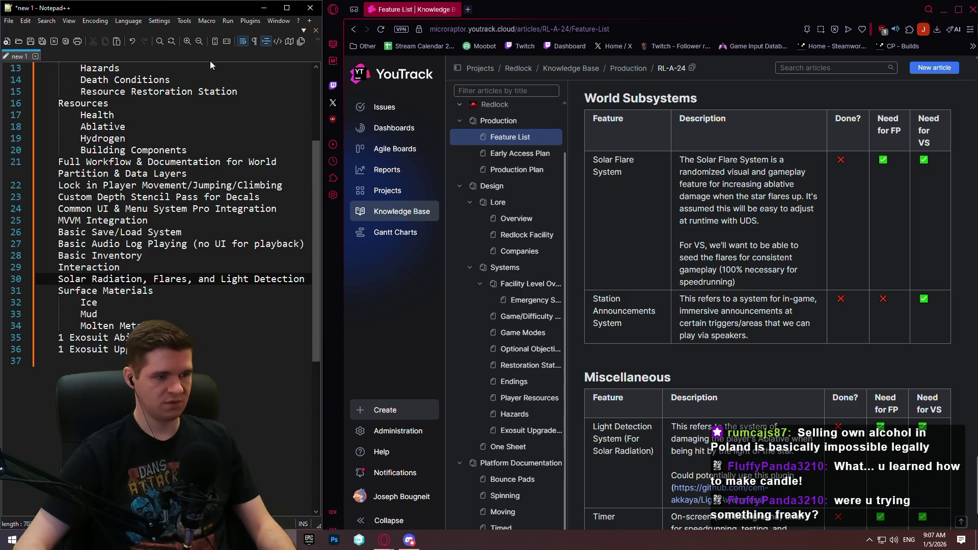
click(175, 186)
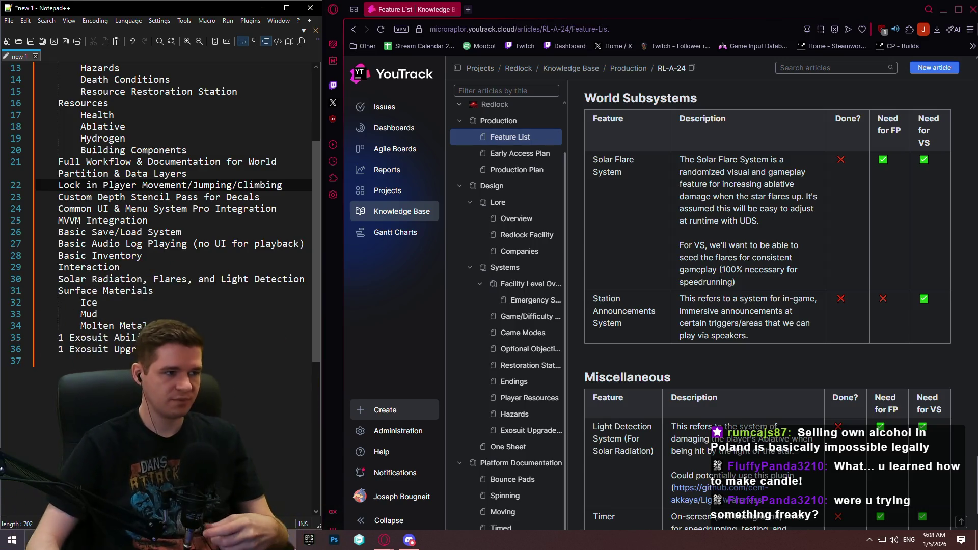
key(ctrl+End)
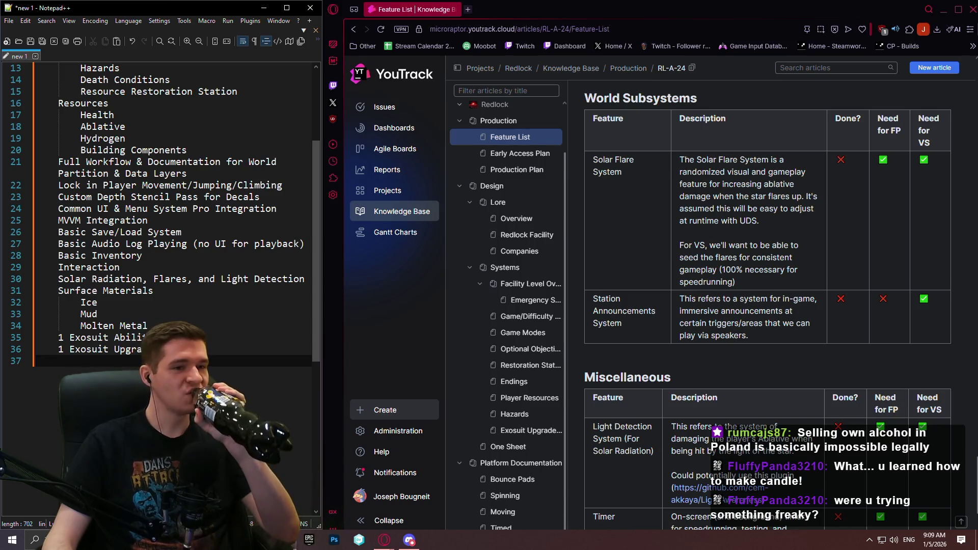
scroll(705, 238, down, 3)
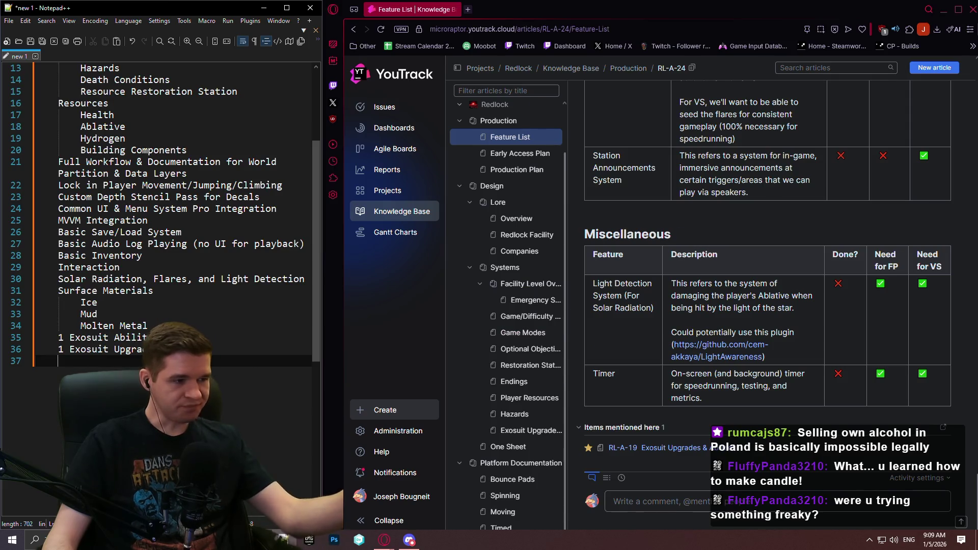
Type the 'On-screen Timer' entry into the Notepad++ goals outline.
text(One)
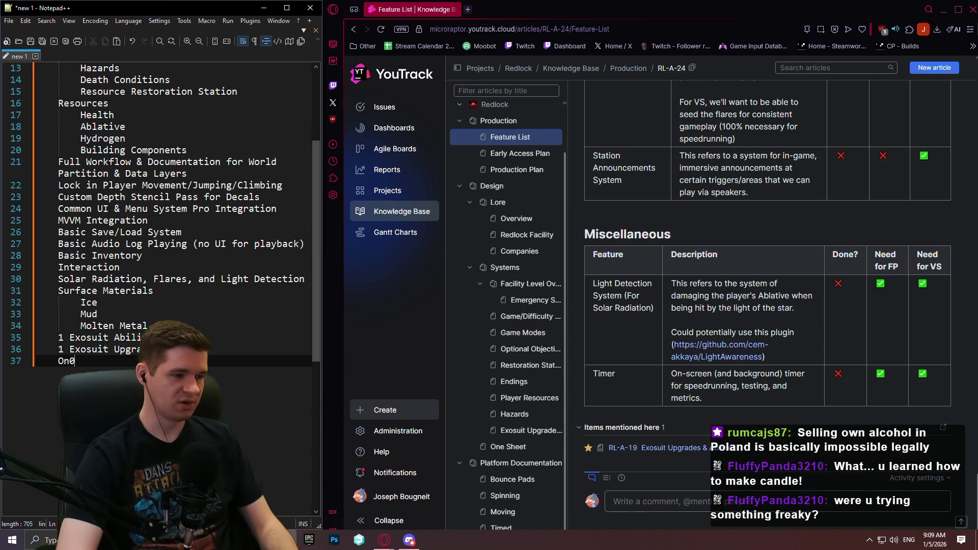
key(BackSpace)
text(-screen Tim)
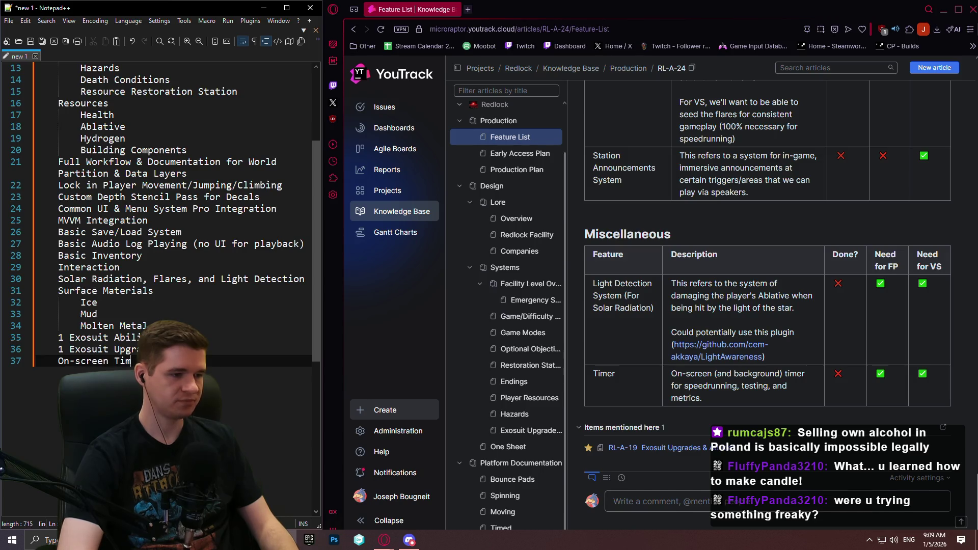
text(er)
scroll(174, 285, up, 4)
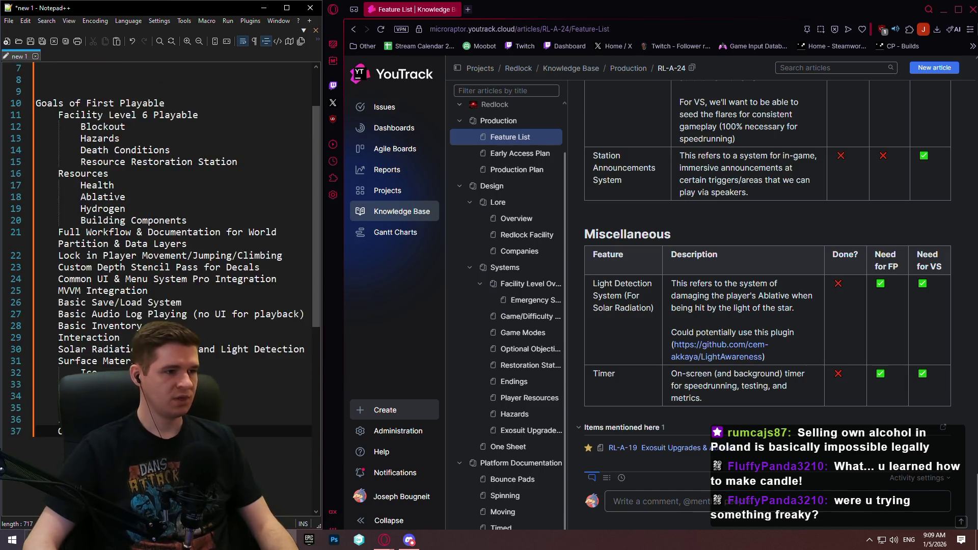
scroll(119, 318, down, 5)
scroll(119, 319, up, 5)
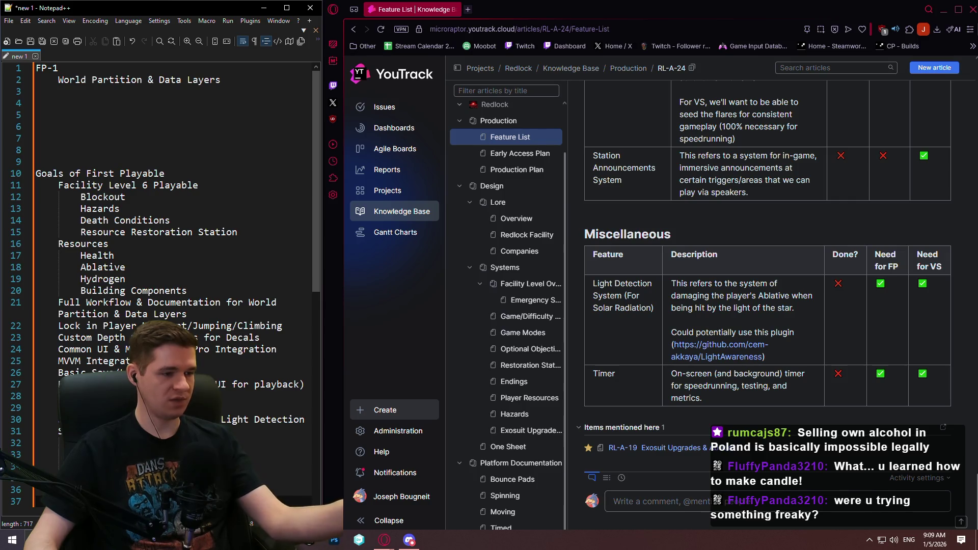
scroll(190, 317, down, 3)
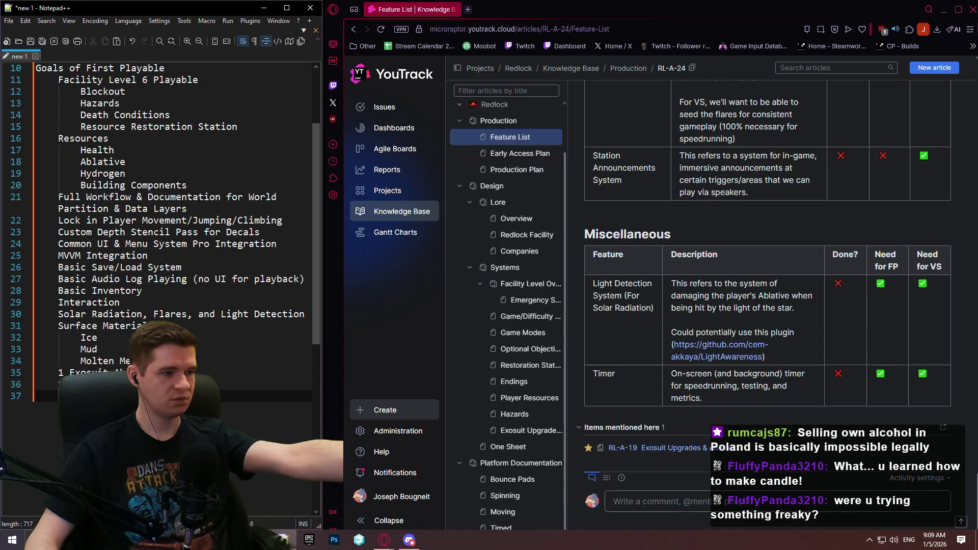
click(300, 244)
Scroll the Feature List to the top and open the Redlock Production Plan article.
scroll(299, 249, up, 3)
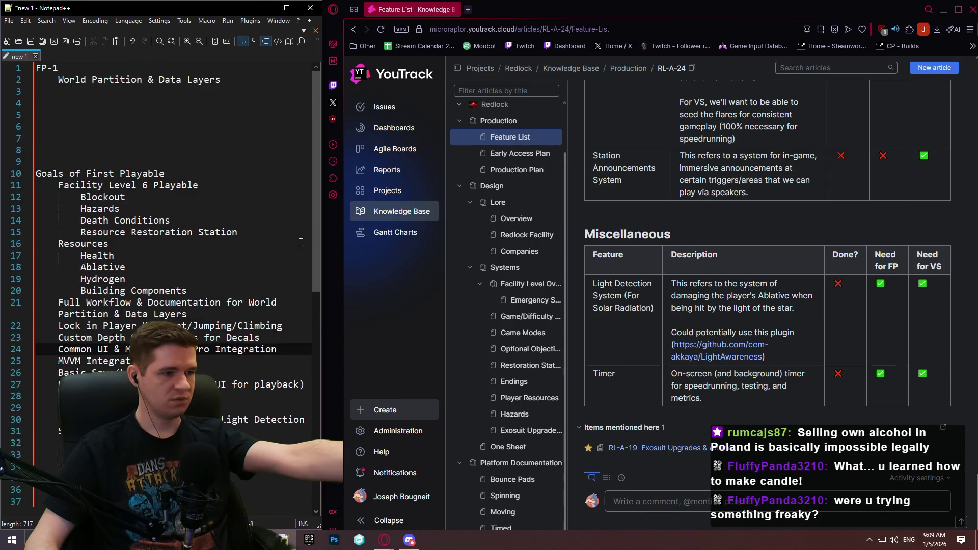
scroll(299, 249, down, 2)
scroll(300, 248, up, 2)
scroll(727, 299, up, 10)
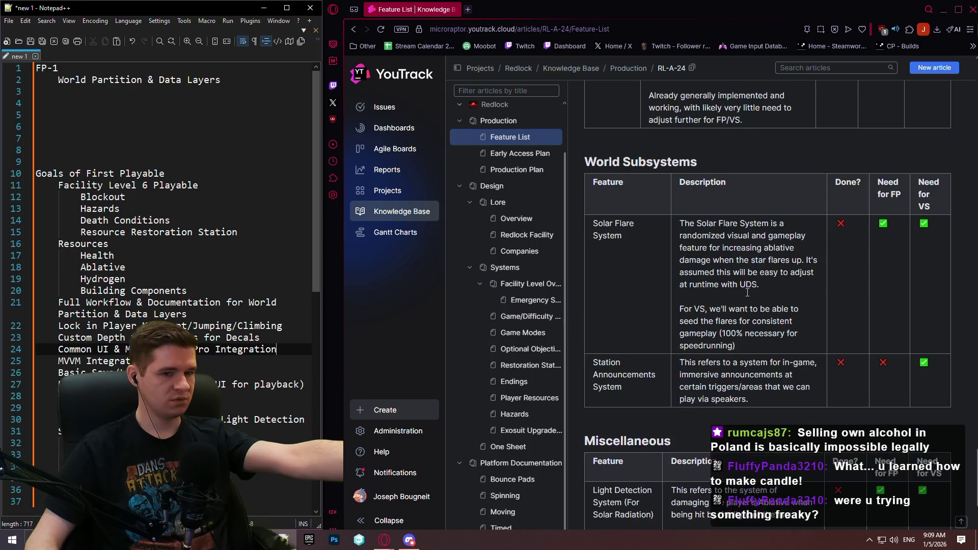
scroll(727, 300, up, 15)
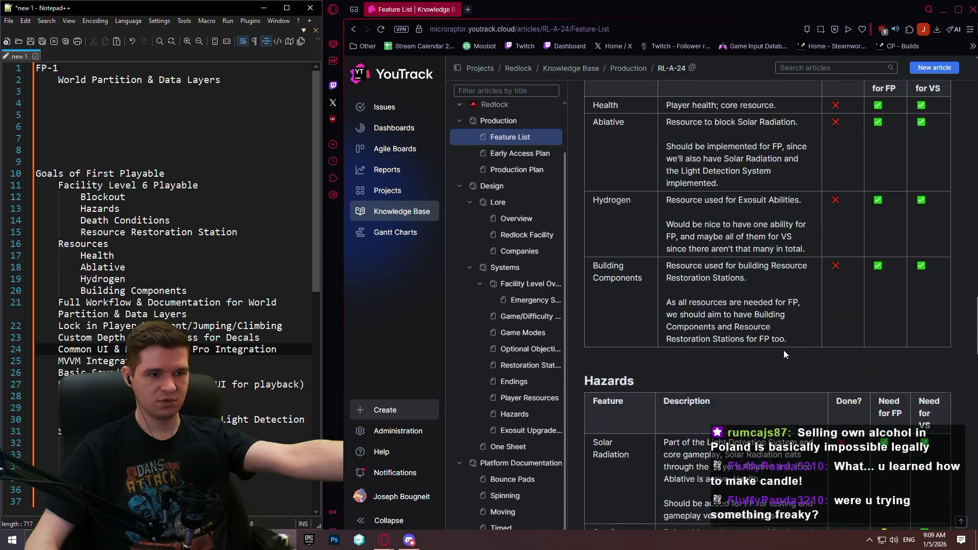
scroll(775, 341, up, 15)
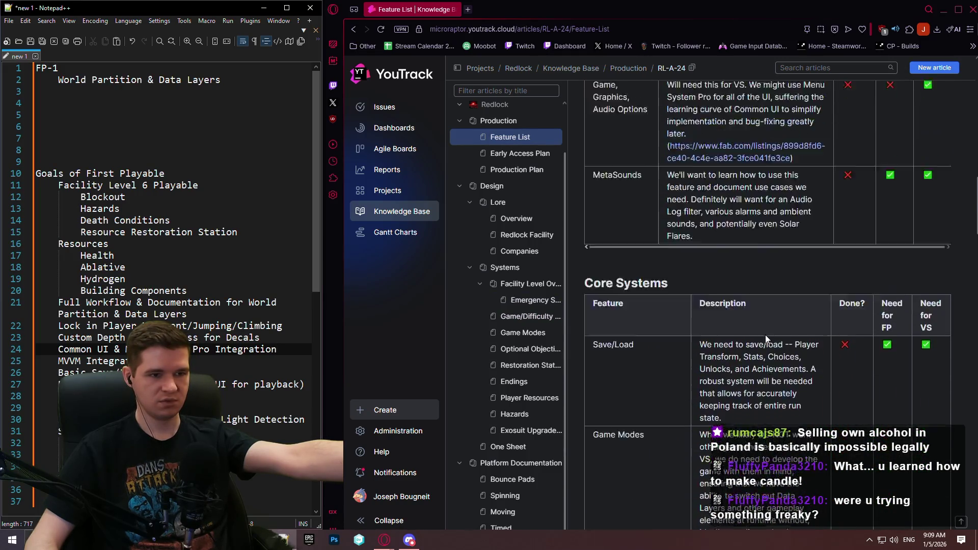
scroll(768, 334, up, 8)
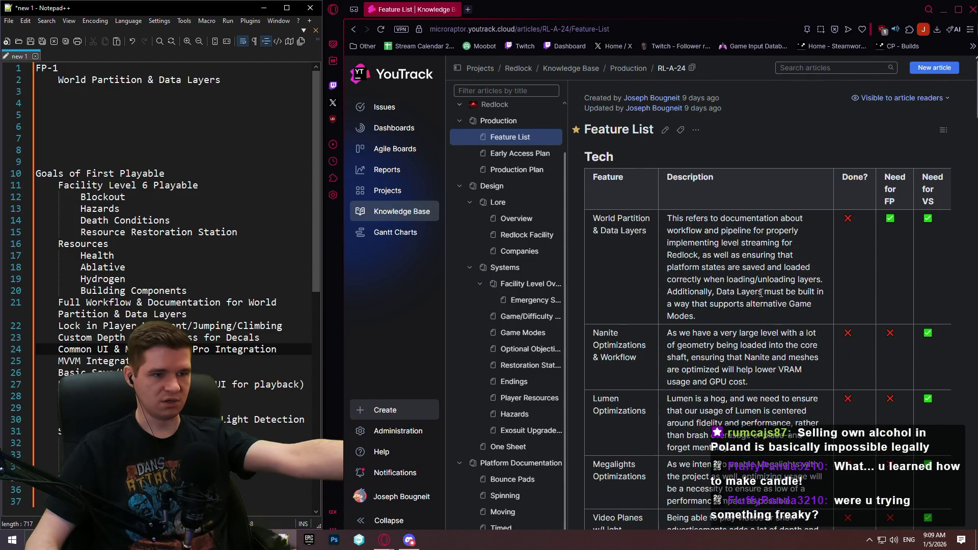
click(517, 171)
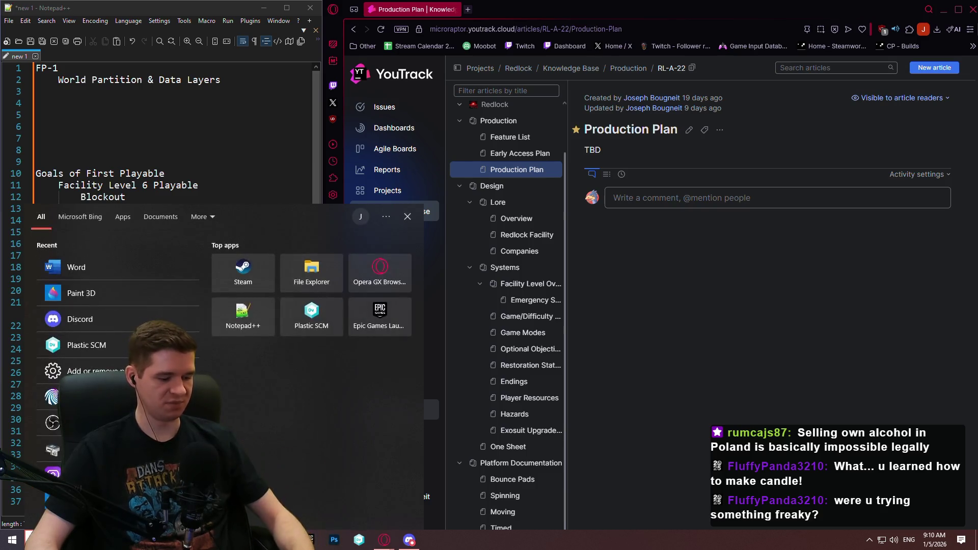
text(ex)
key(Escape)
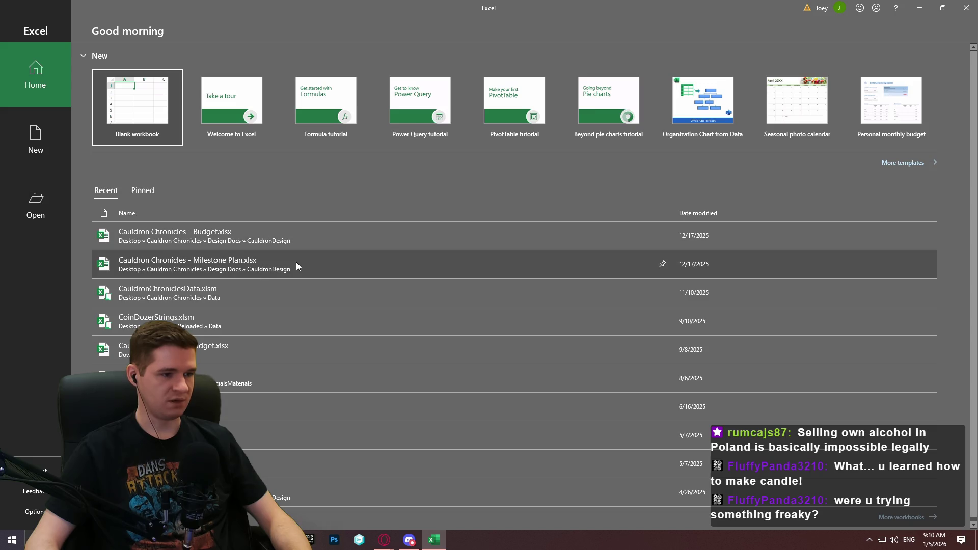
click(297, 265)
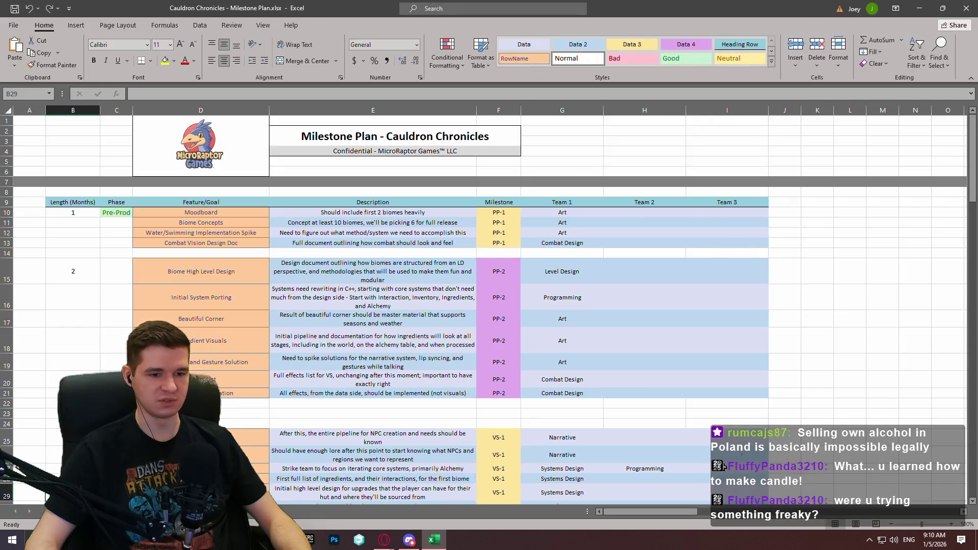
scroll(784, 332, down, 4)
mouse_move(970, 182)
mouse_down()
mouse_move(960, 245)
mouse_move(970, 427)
mouse_up()
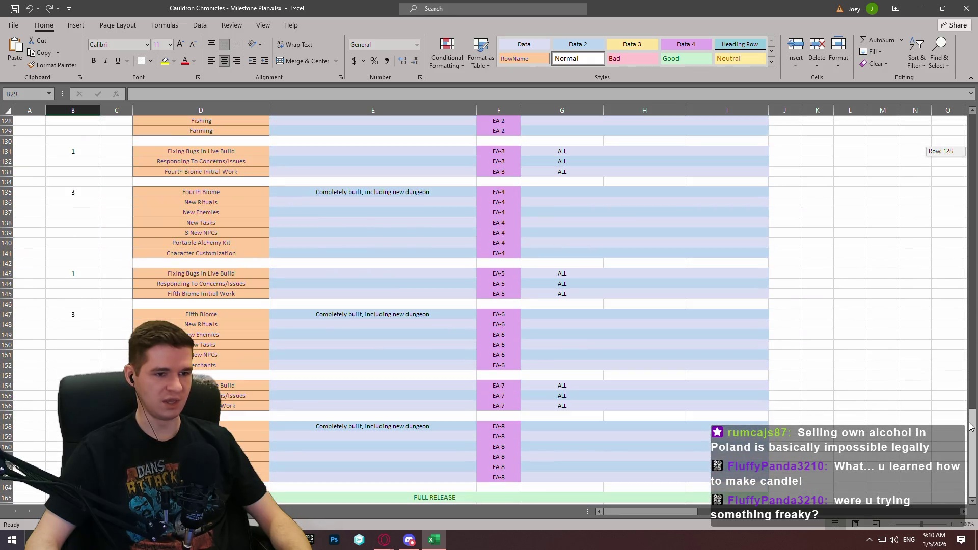
mouse_move(963, 280)
mouse_down()
mouse_move(964, 265)
mouse_move(970, 433)
mouse_up()
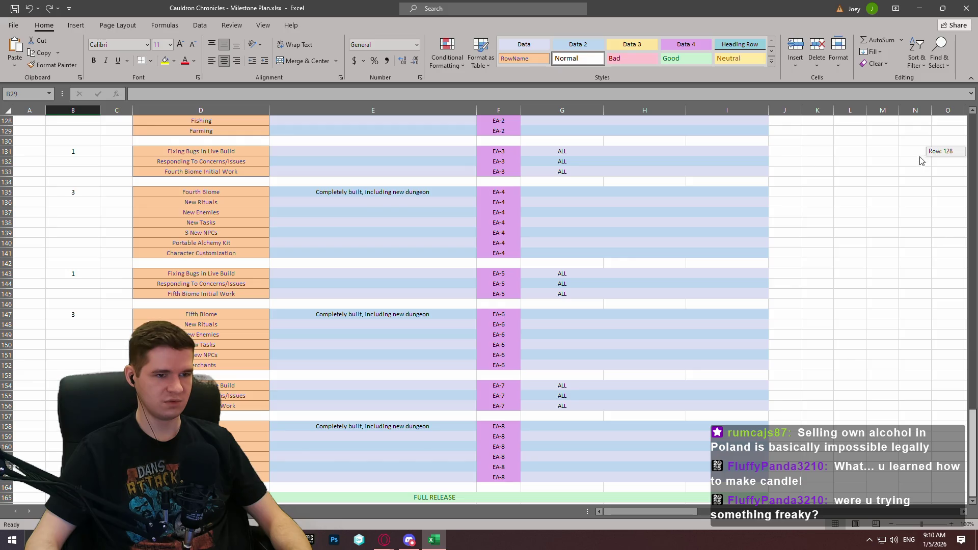
drag(922, 161, 867, 200)
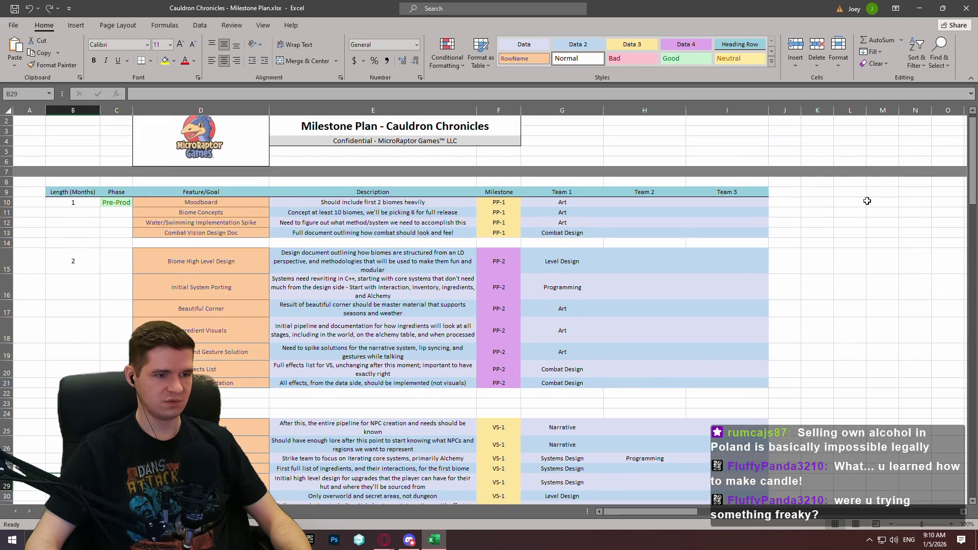
scroll(777, 277, up, 1)
click(851, 244)
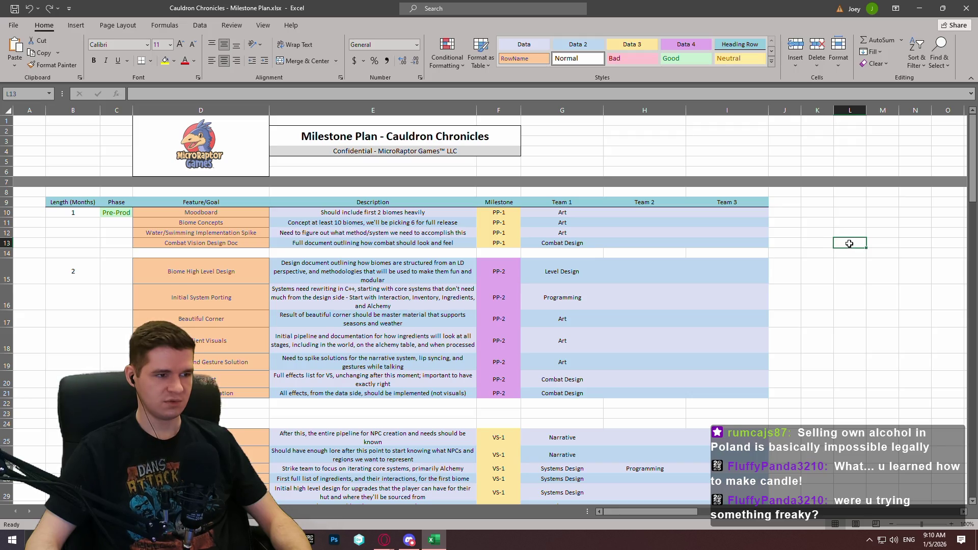
click(964, 8)
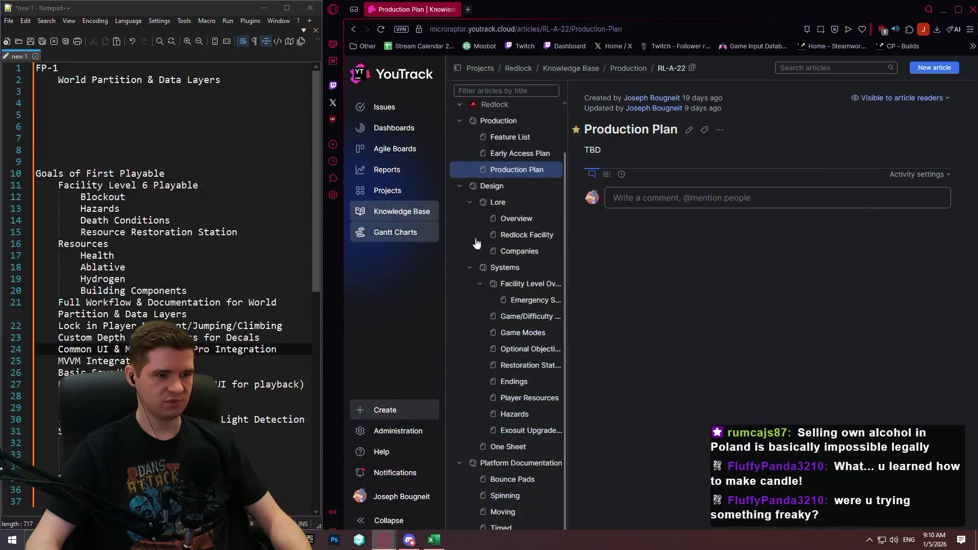
Open the Production Plan article under Coin Pusher Realms > Production.
scroll(468, 153, up, 2)
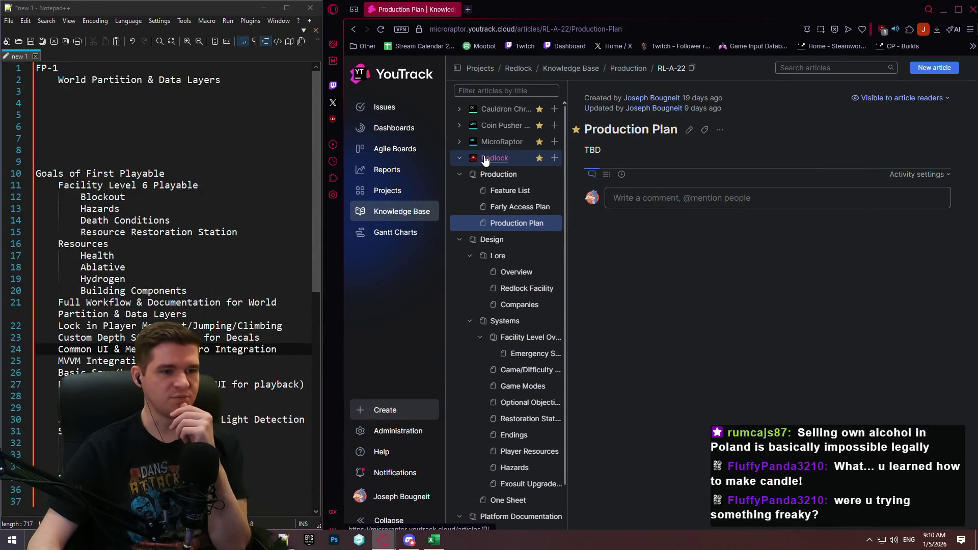
click(458, 126)
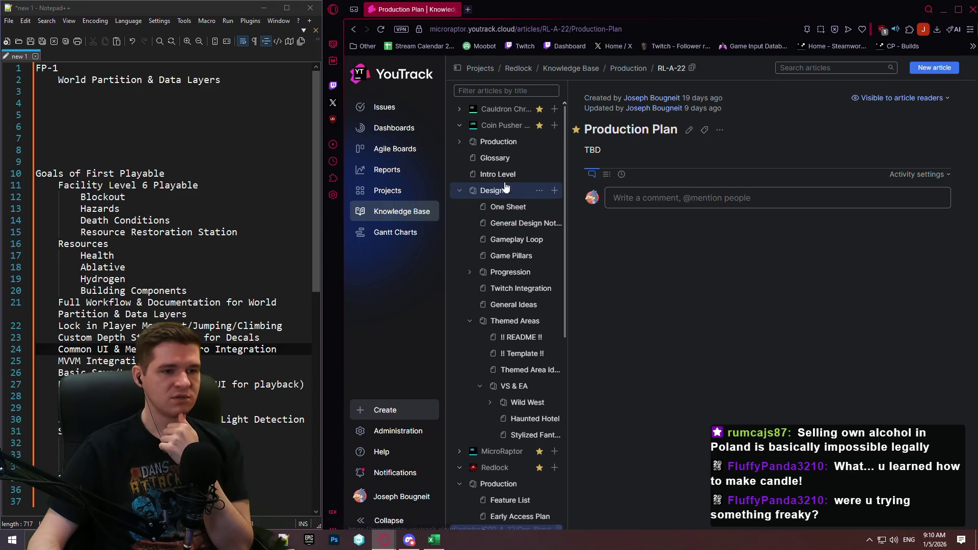
click(461, 143)
click(514, 158)
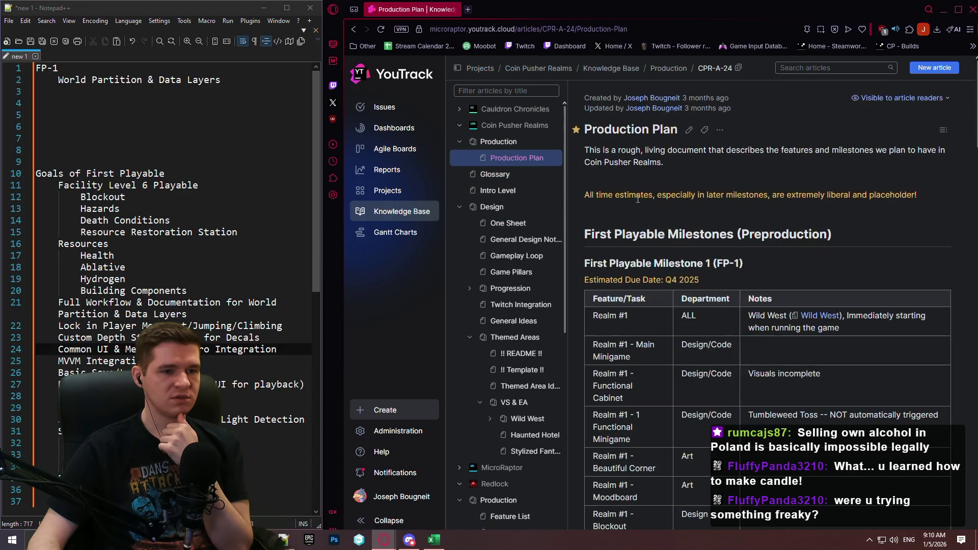
scroll(726, 309, down, 4)
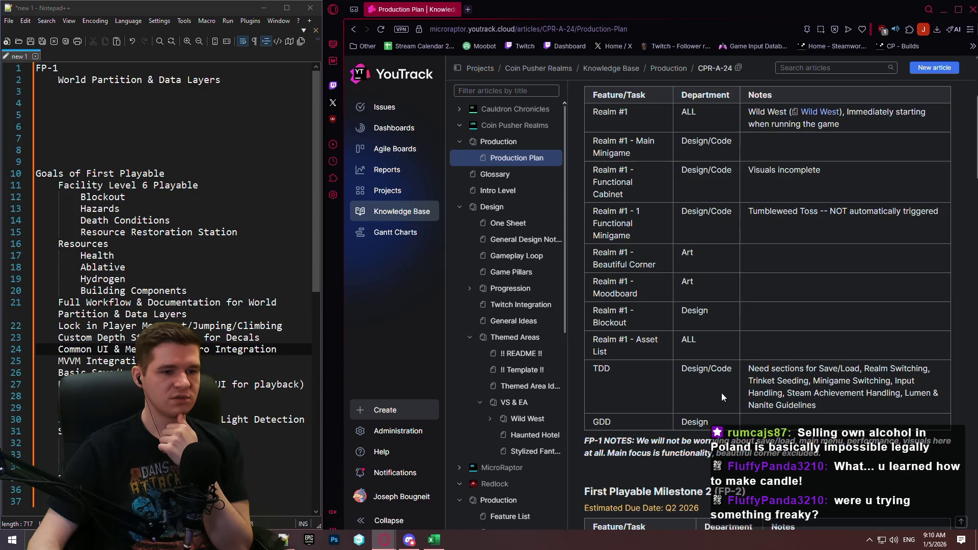
scroll(721, 393, up, 4)
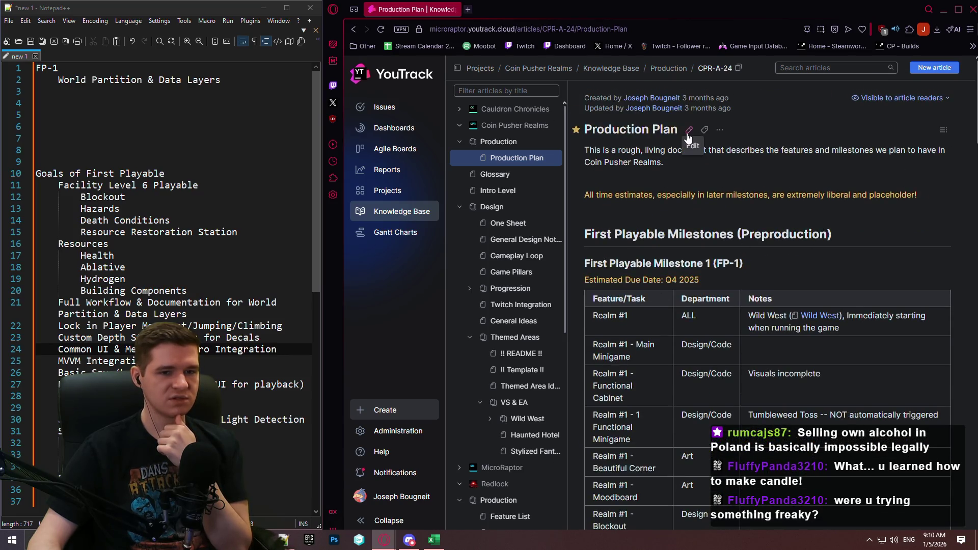
Select the article's full Markdown source in edit mode, then return to the Redlock overview.
click(682, 134)
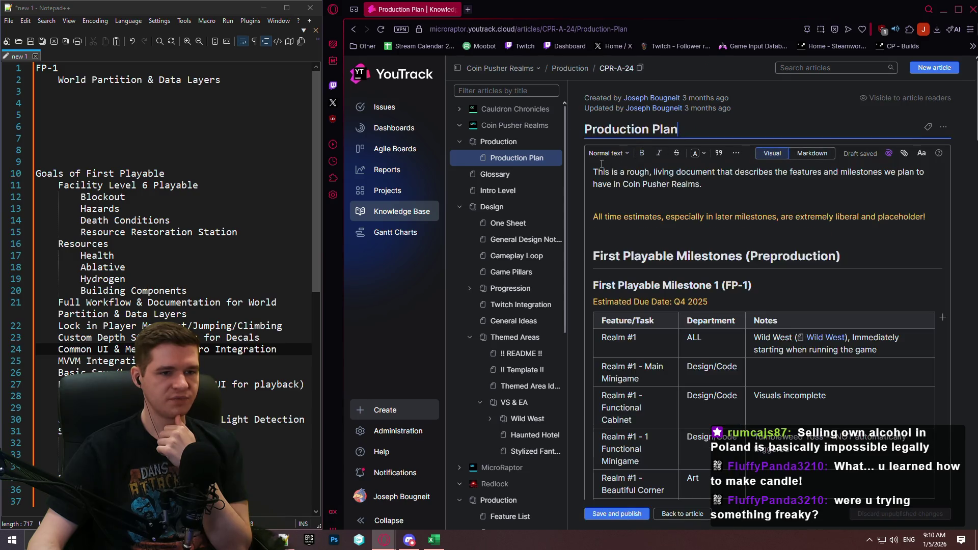
mouse_move(596, 169)
mouse_down()
mouse_move(611, 235)
mouse_move(619, 500)
mouse_move(623, 239)
mouse_move(625, 285)
mouse_move(713, 499)
mouse_move(716, 250)
mouse_move(657, 214)
mouse_move(916, 288)
mouse_up()
scroll(917, 289, up, 10)
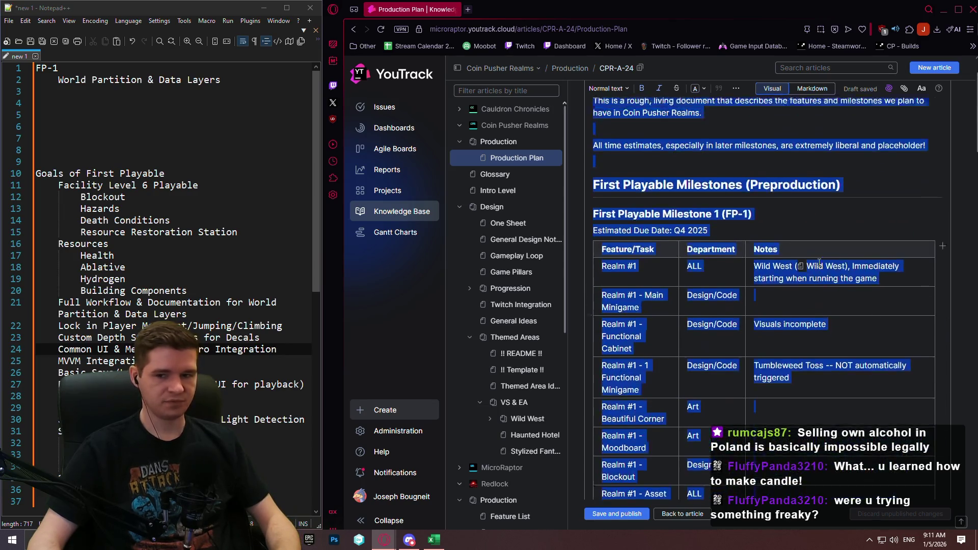
click(798, 156)
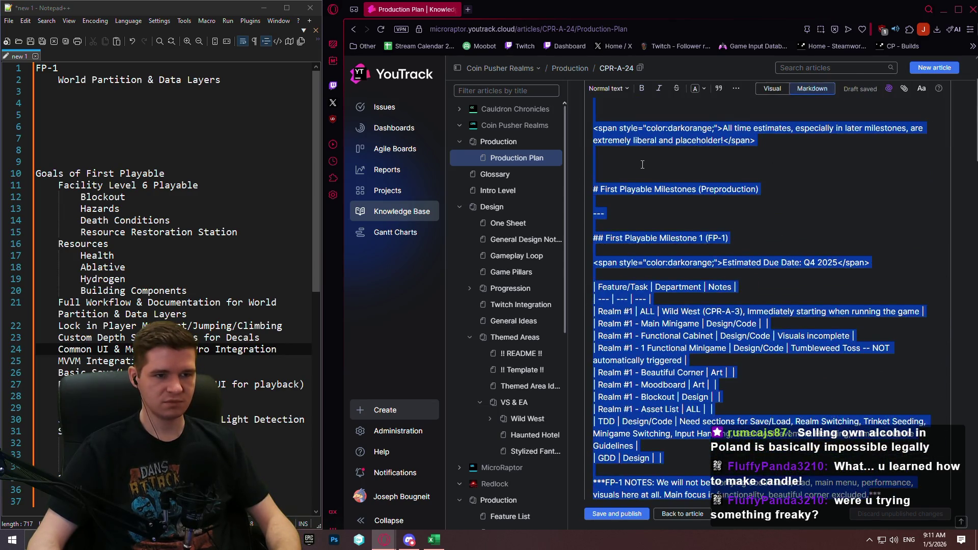
mouse_move(592, 171)
mouse_down()
mouse_move(754, 244)
mouse_move(698, 259)
mouse_move(632, 233)
mouse_move(662, 308)
mouse_move(900, 353)
mouse_up()
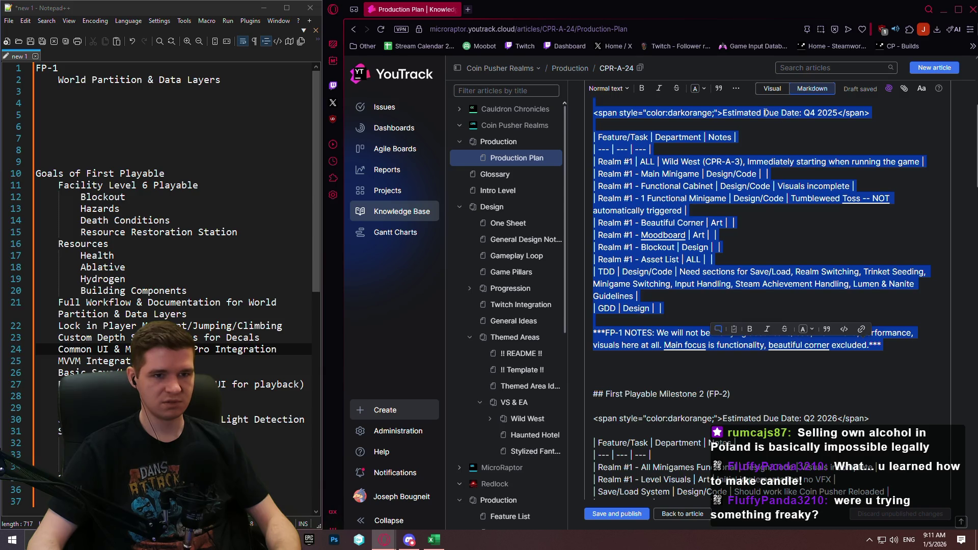
scroll(522, 384, down, 2)
click(519, 383)
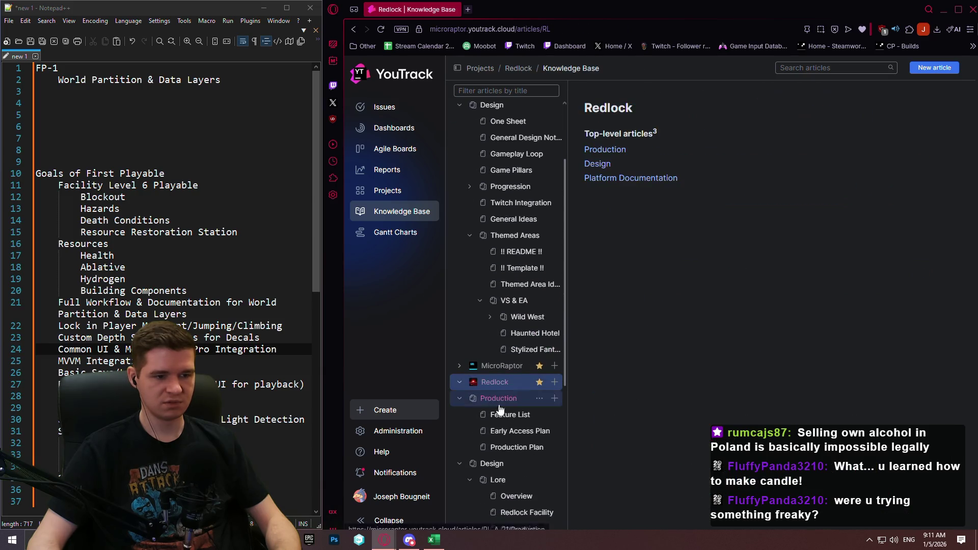
Paste the copied production plan over the TBD placeholder in Redlock's Production Plan.
click(514, 447)
click(693, 130)
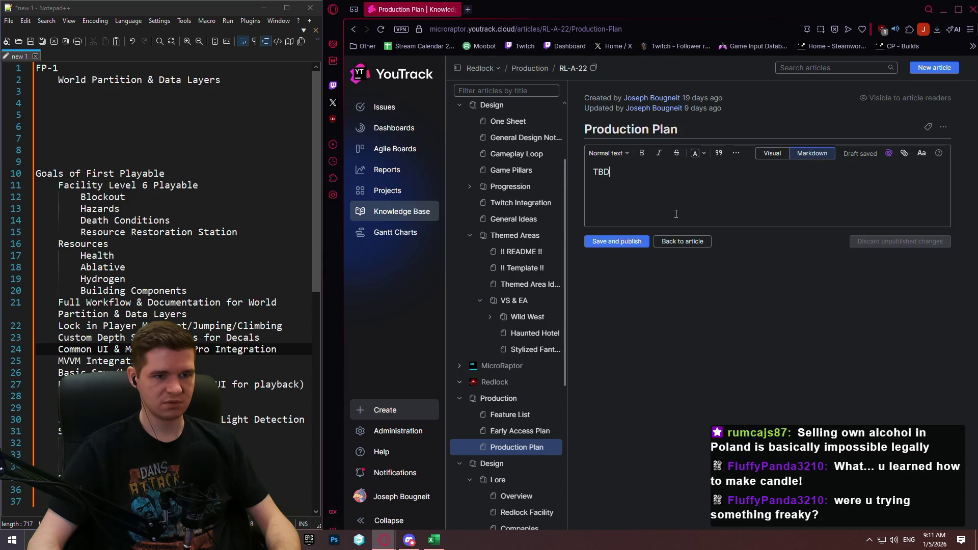
key(ctrl+a)
key(ctrl+v)
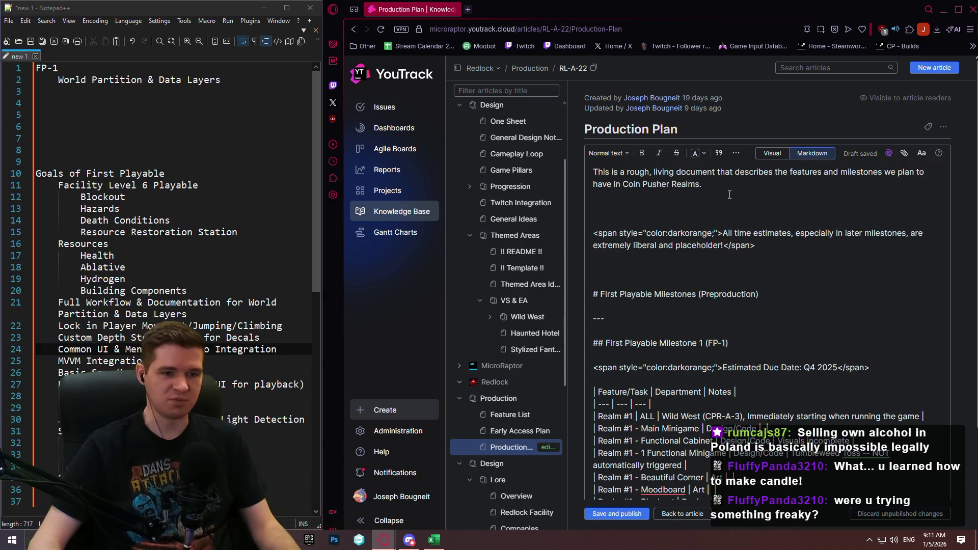
Change the intro's project name so the sentence ends 'have in Redlock.'.
triple_click(700, 184)
drag(700, 184, 623, 184)
text(Re)
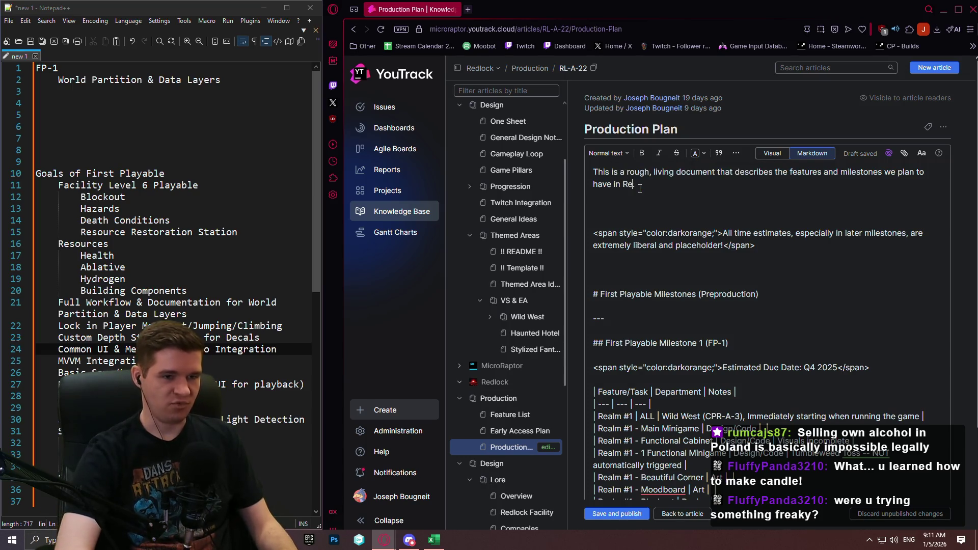
text(dlock.)
Set the FP-1 milestone due date to Q1 2026.
click(786, 281)
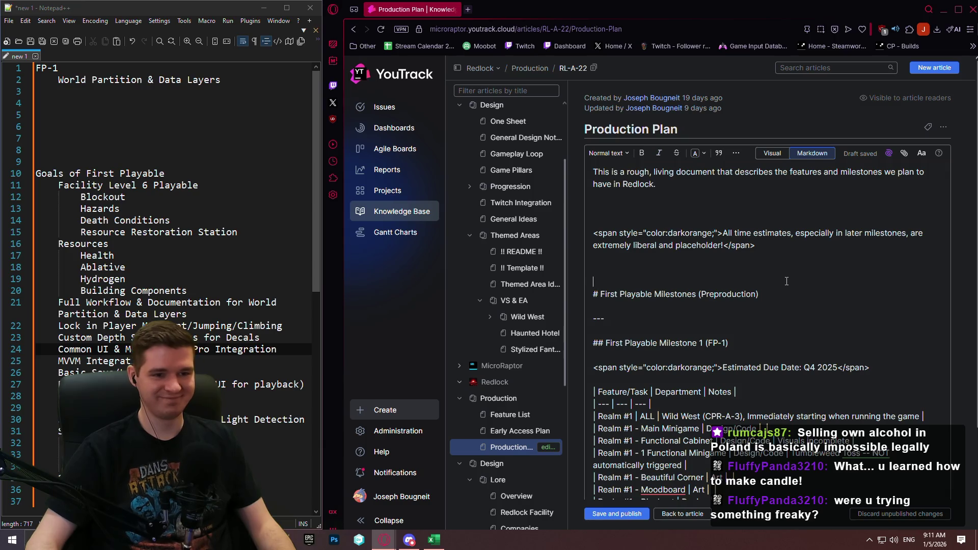
scroll(843, 260, down, 1)
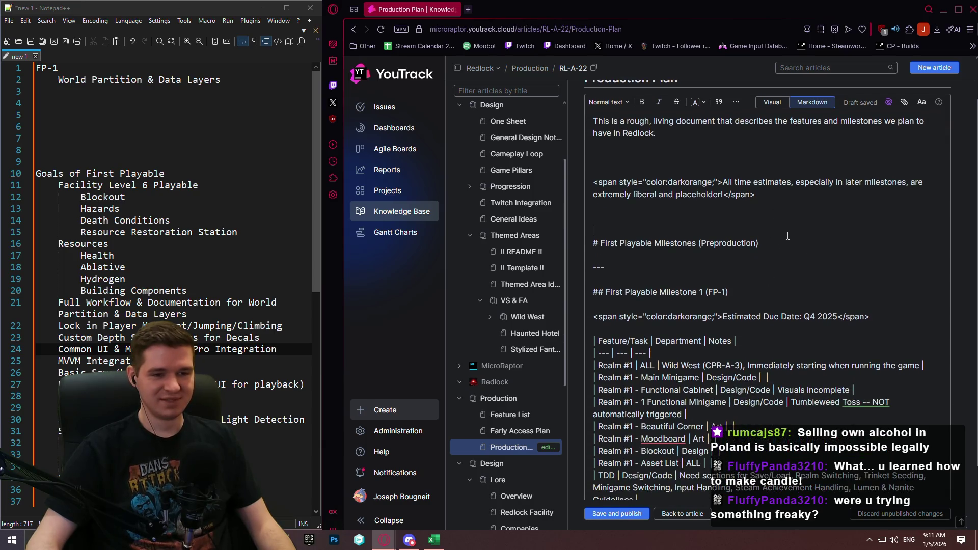
scroll(723, 253, down, 1)
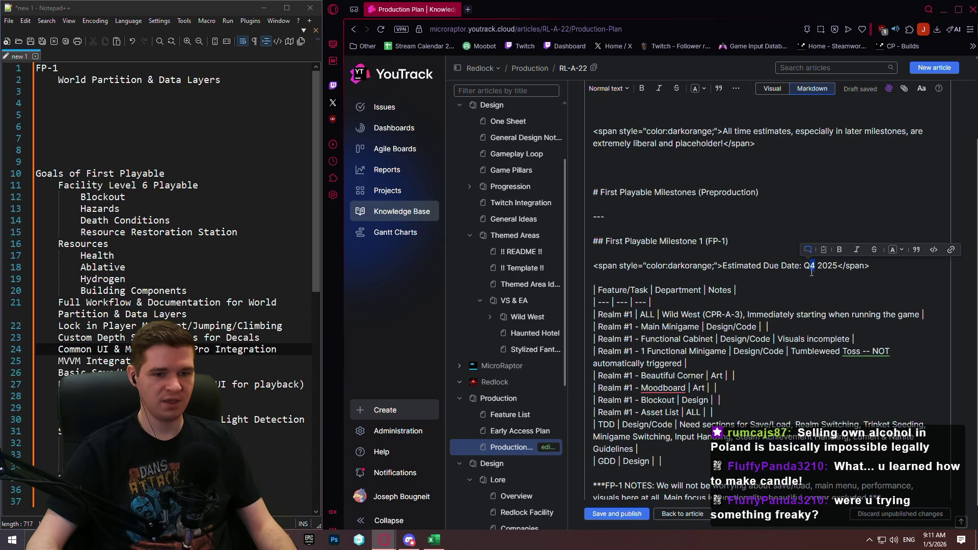
text(1)
drag(837, 269, 833, 272)
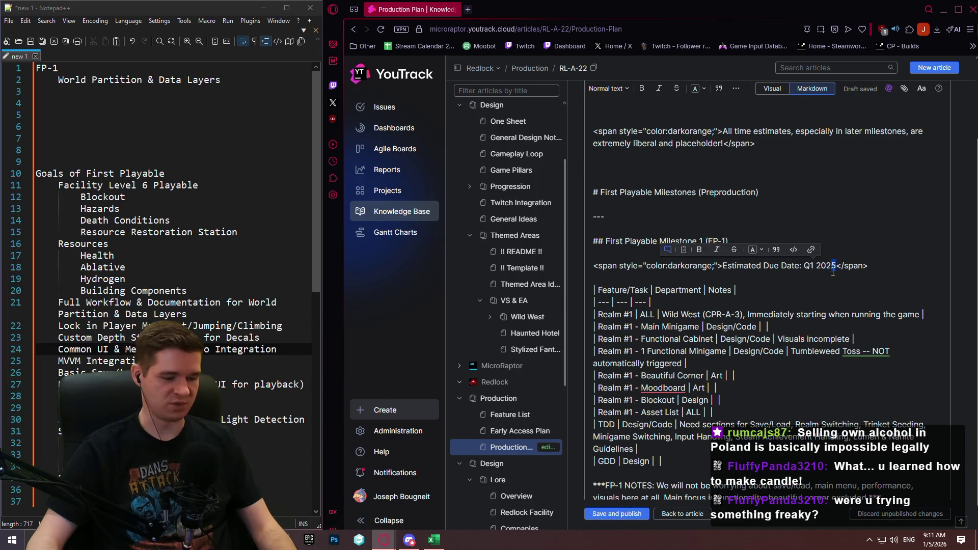
text(6)
scroll(769, 302, down, 1)
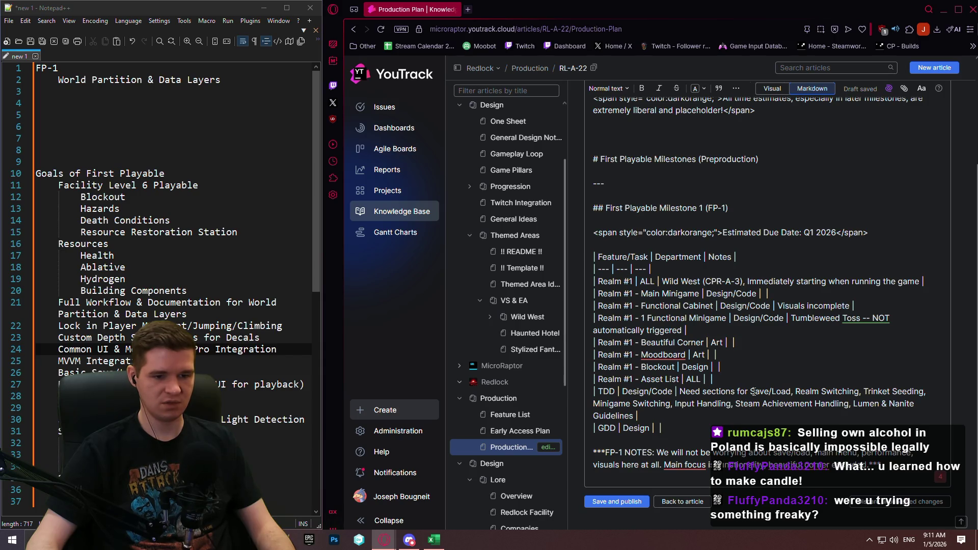
scroll(753, 392, up, 5)
Switch to the visual view and clear the old FP-1 table cells.
click(772, 153)
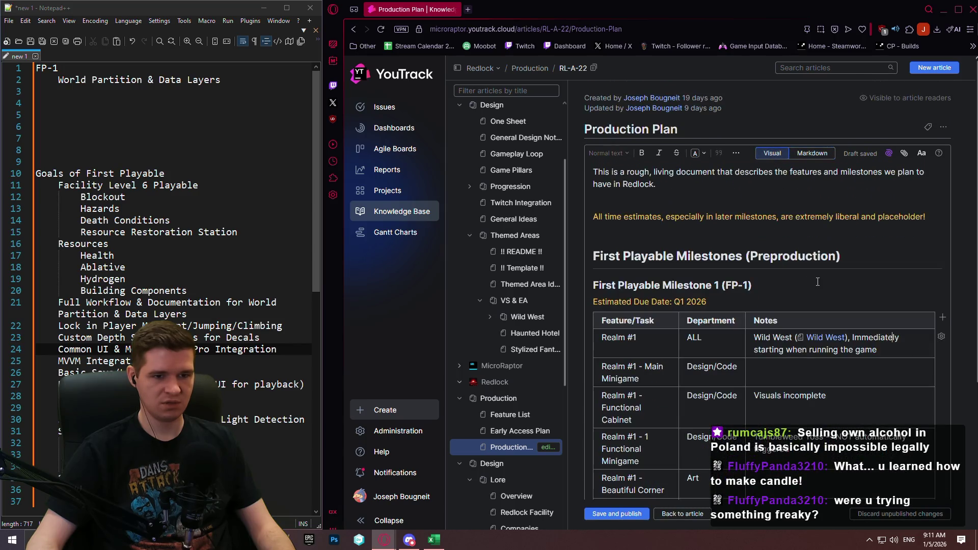
scroll(815, 281, down, 4)
mouse_move(692, 448)
mouse_down()
mouse_move(684, 220)
mouse_move(627, 142)
mouse_up()
key(Delete)
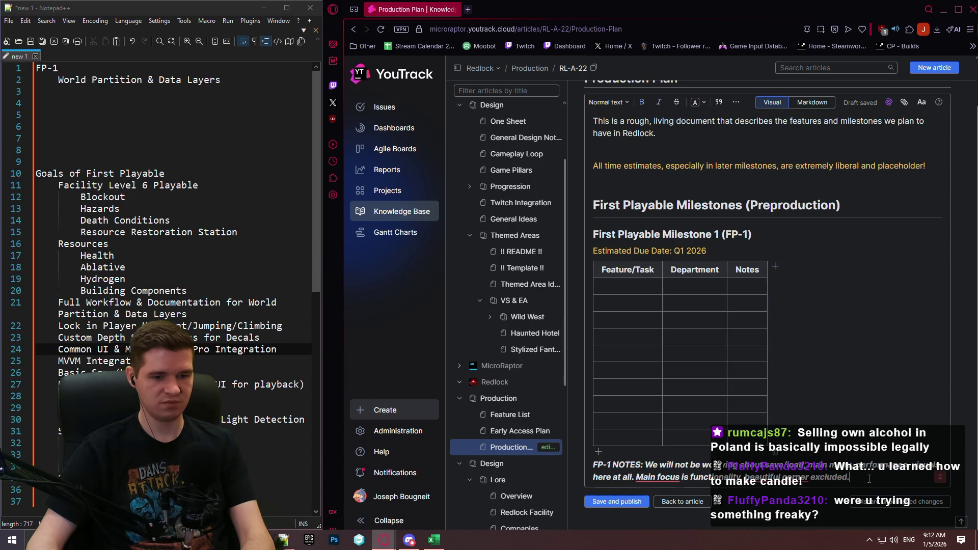
mouse_move(753, 475)
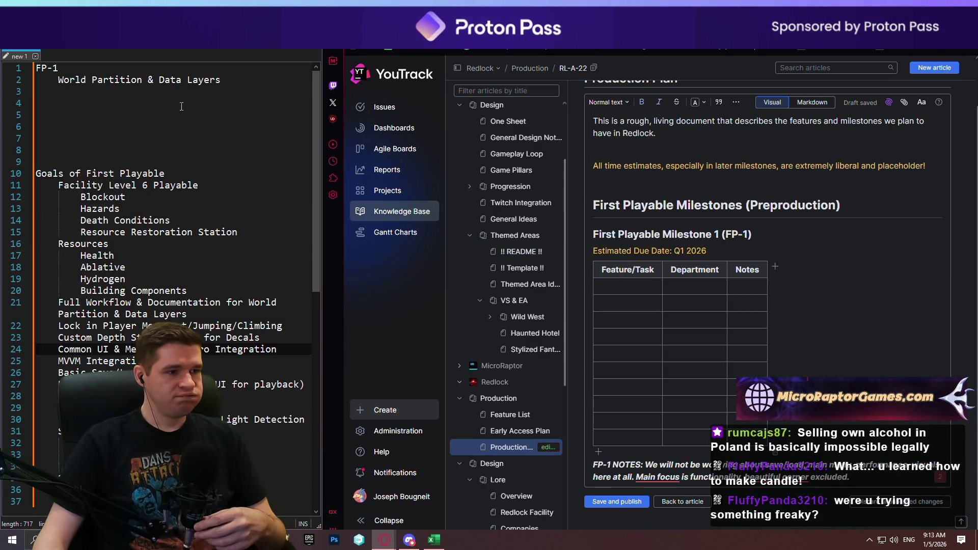
Fill FP-1's first row with 'World Partition & Data Layers Pipeline & Documentation' and department Design.
click(232, 89)
click(236, 80)
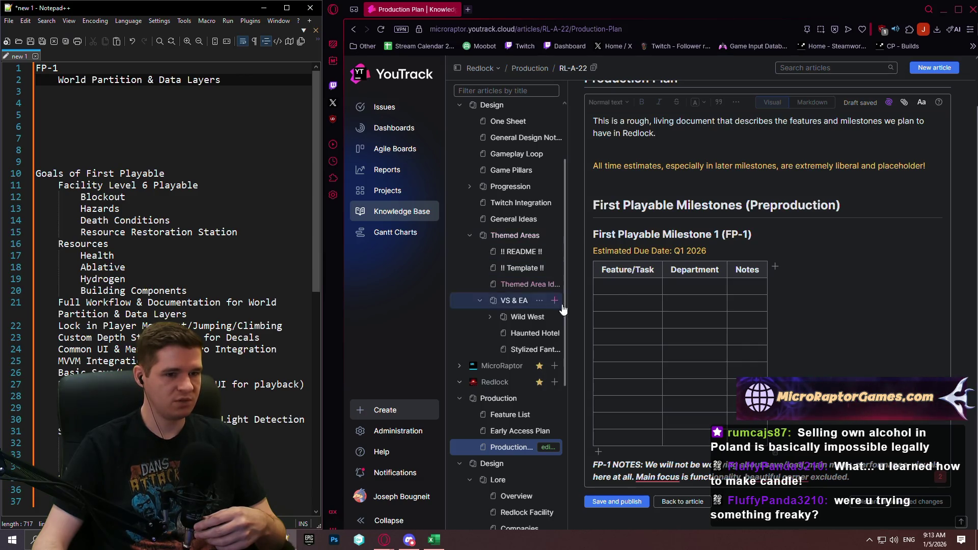
click(624, 289)
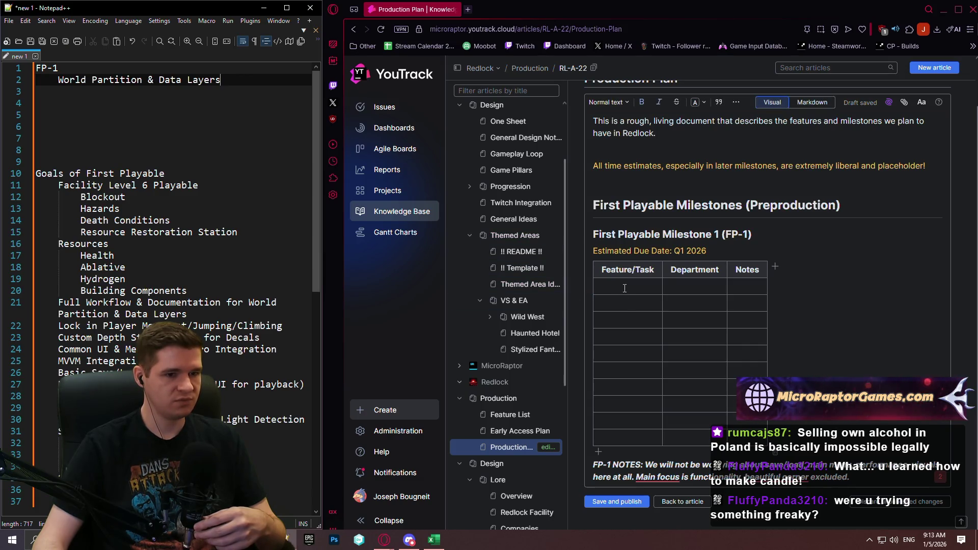
text(Worl)
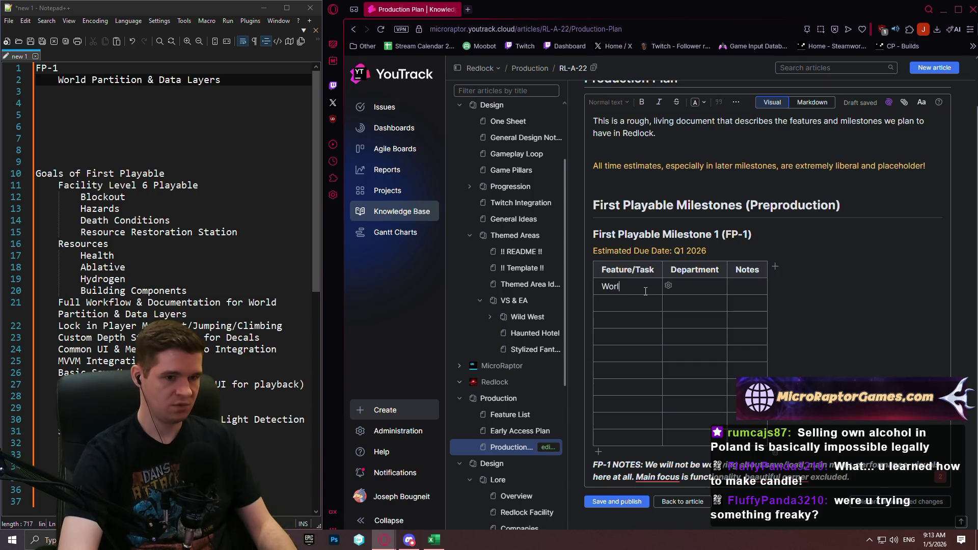
text(d Partition )
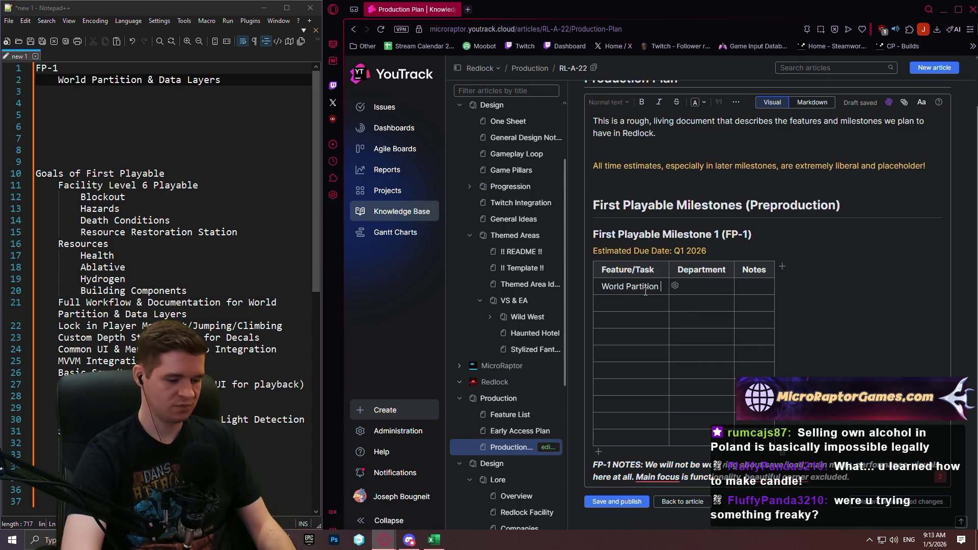
text(& Data Layers )
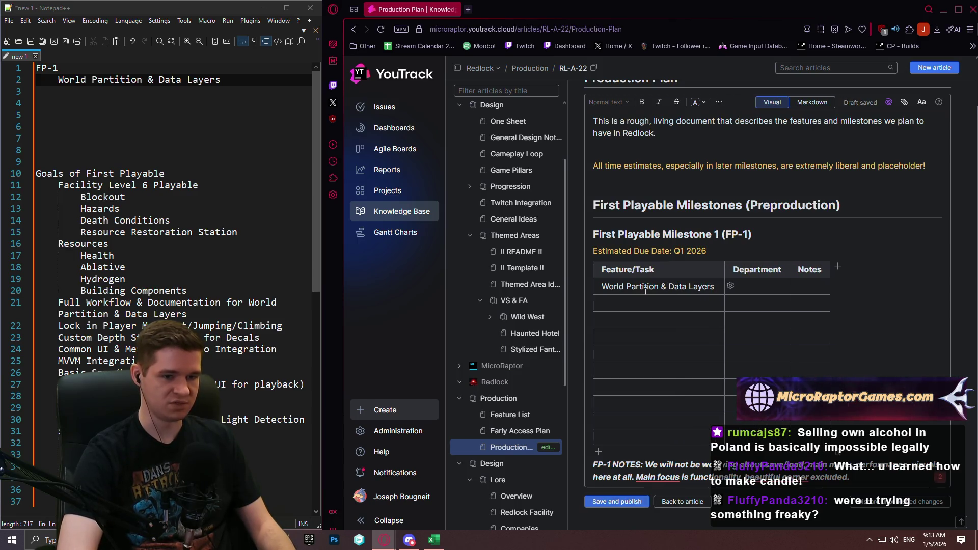
text(Pipeline )
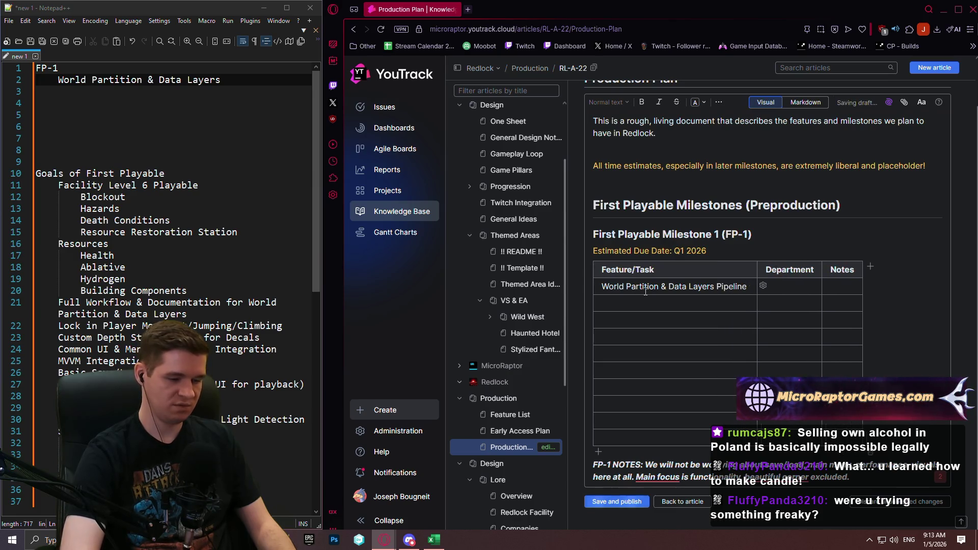
text(&)
text( Doc)
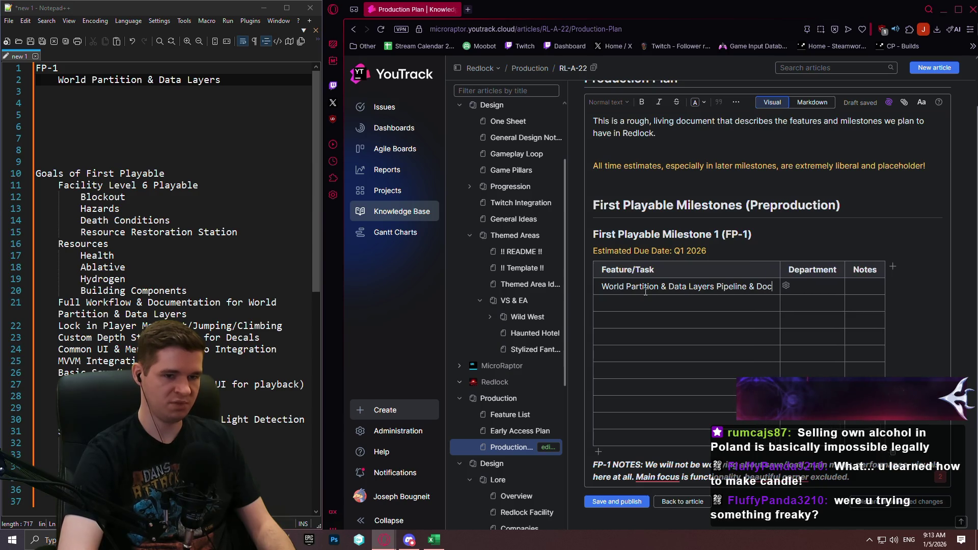
text(umentation)
key(Tab)
text(D)
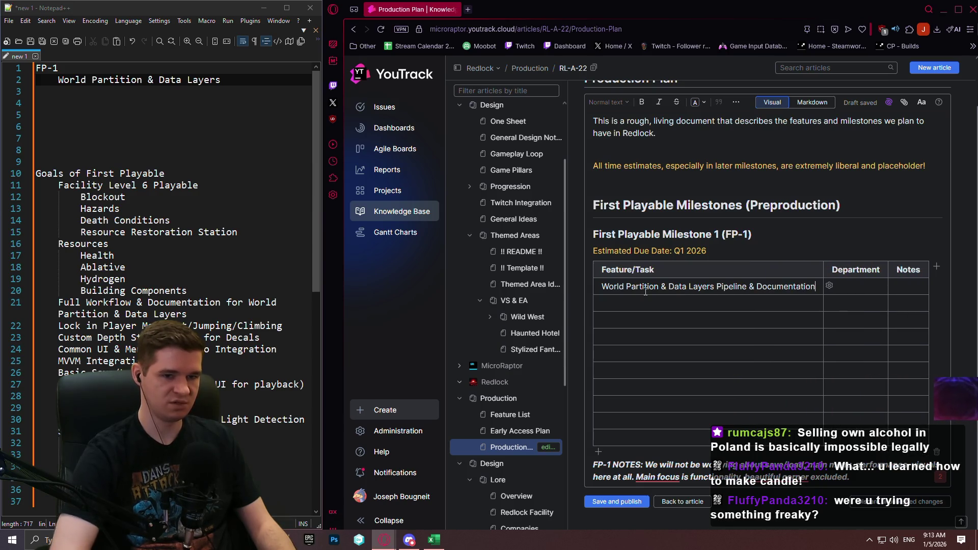
text(esign)
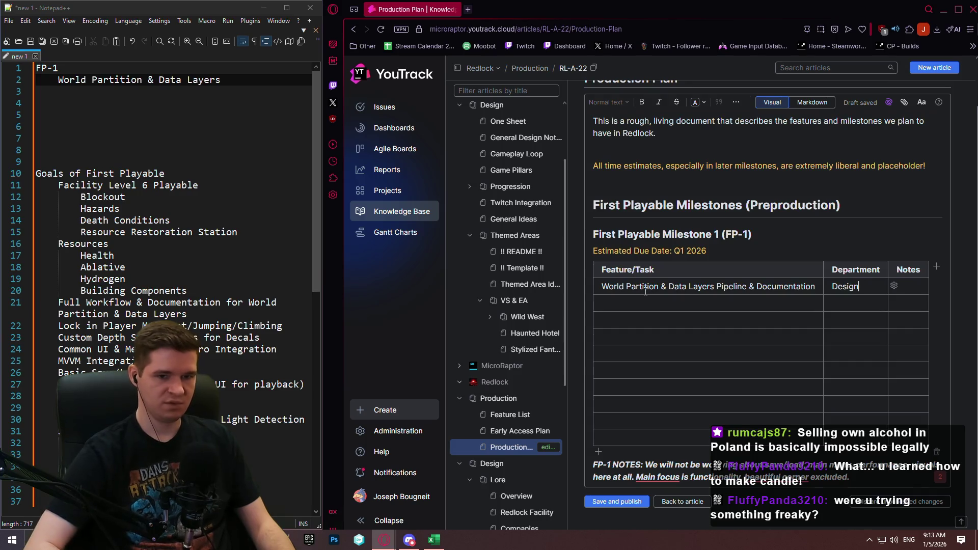
key(Tab)
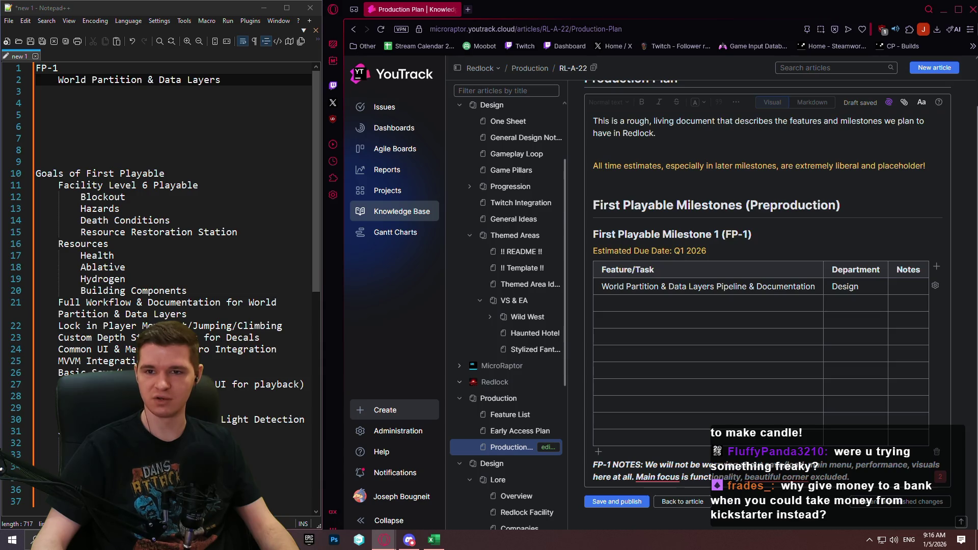
key(alt+Tab)
Browse the Songs of Silence reward tiers and pledge stats.
scroll(692, 218, down, 5)
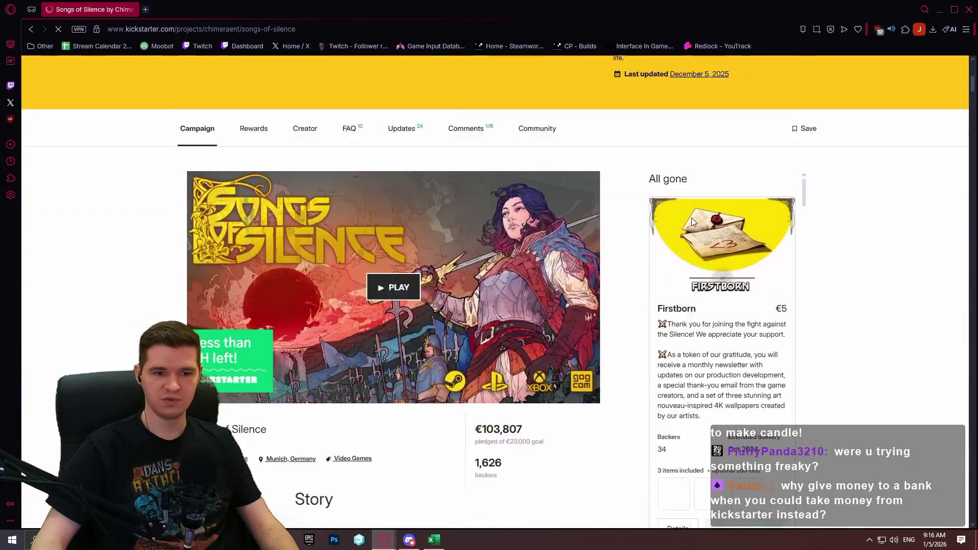
scroll(473, 216, down, 3)
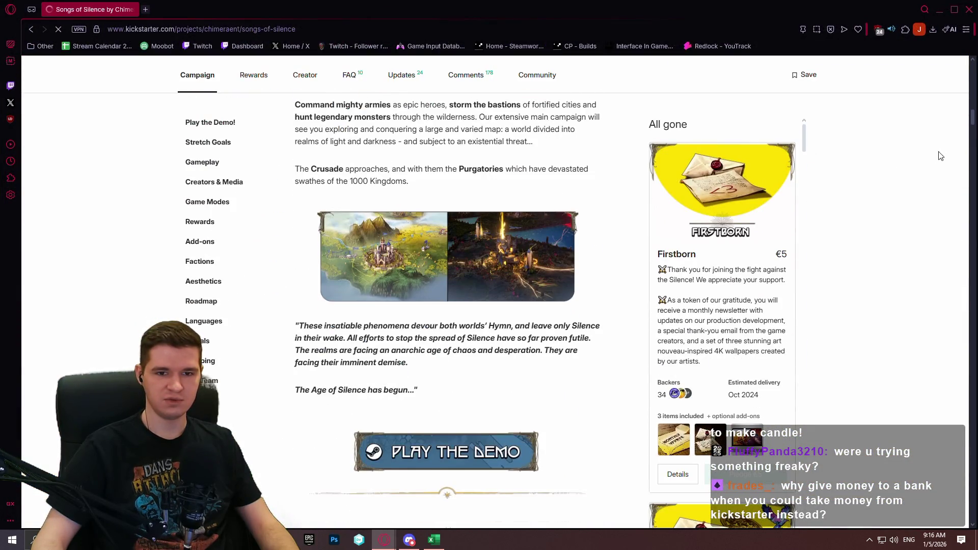
mouse_move(970, 117)
mouse_down()
mouse_move(926, 332)
mouse_move(924, 546)
mouse_move(886, 127)
mouse_move(932, 87)
mouse_move(951, 163)
mouse_move(882, 241)
mouse_up()
scroll(751, 191, down, 15)
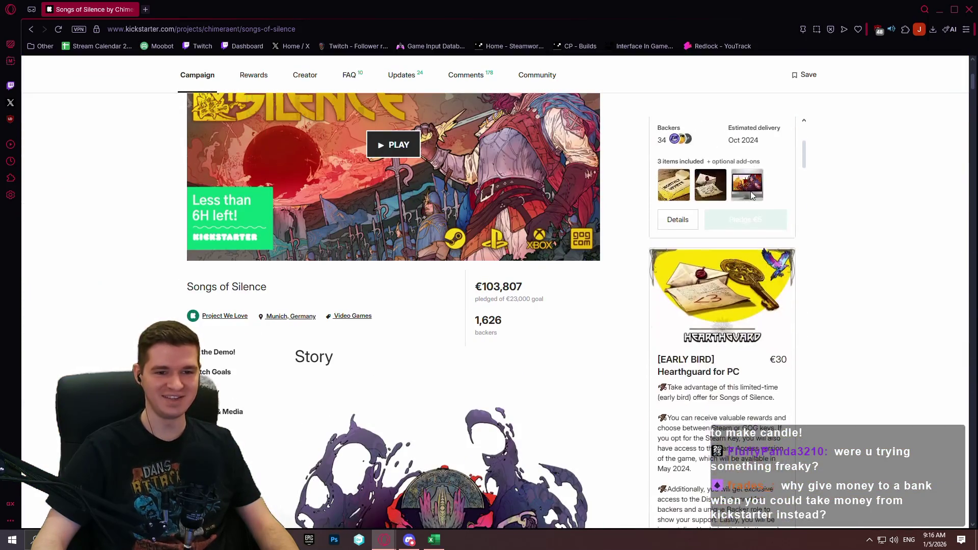
scroll(724, 190, down, 5)
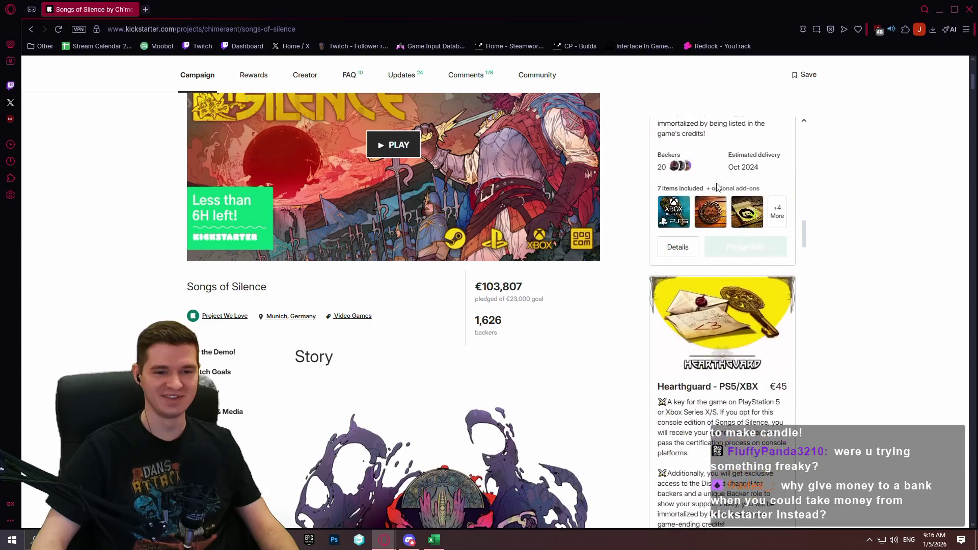
scroll(402, 197, down, 3)
scroll(516, 270, up, 2)
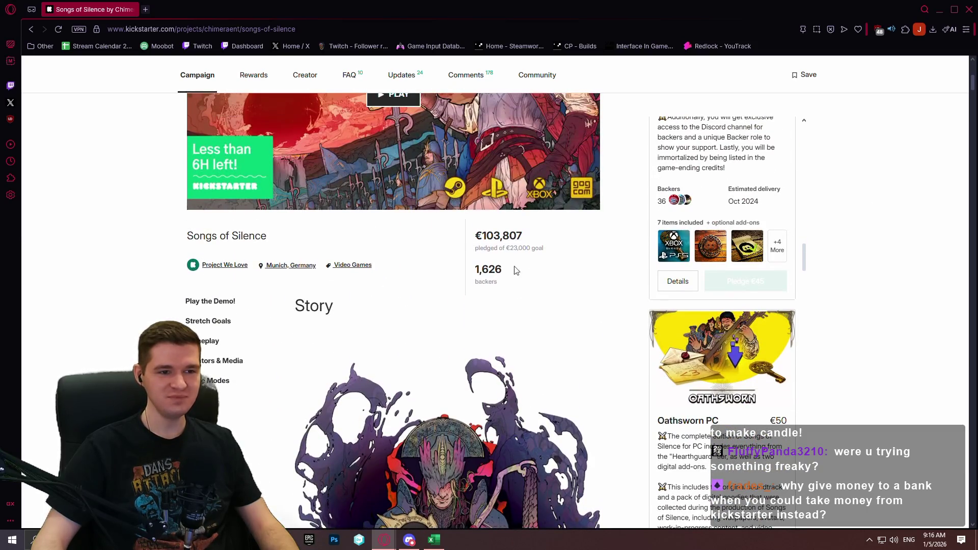
click(866, 252)
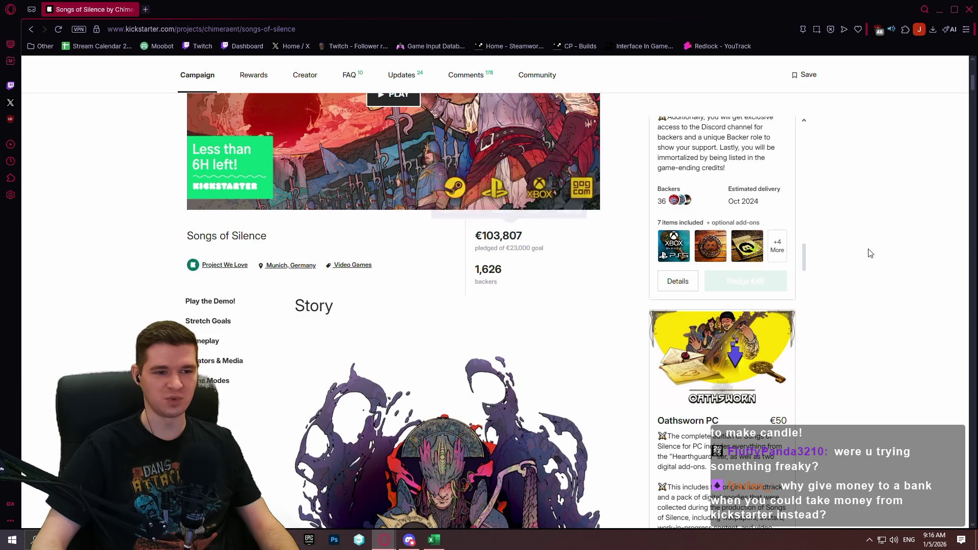
scroll(861, 240, down, 15)
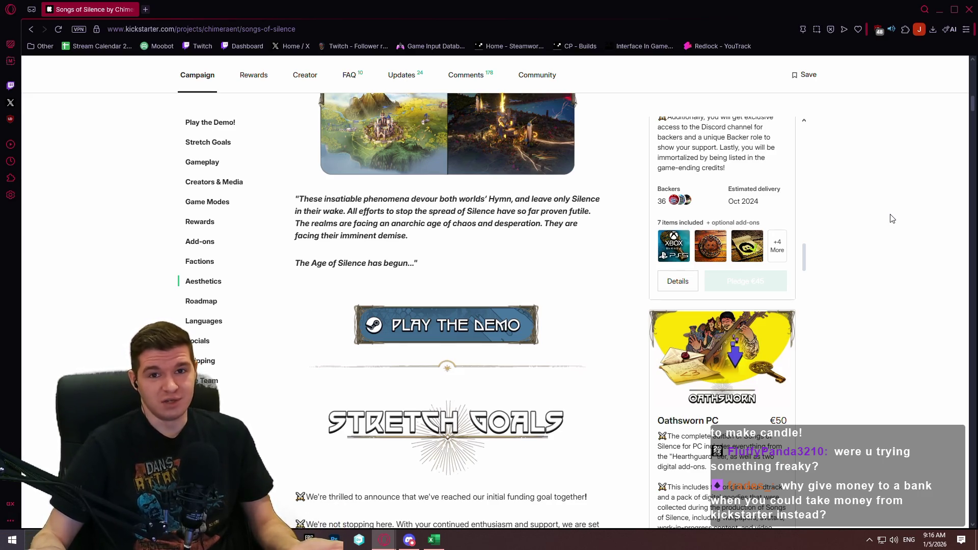
scroll(724, 239, up, 5)
scroll(618, 208, up, 10)
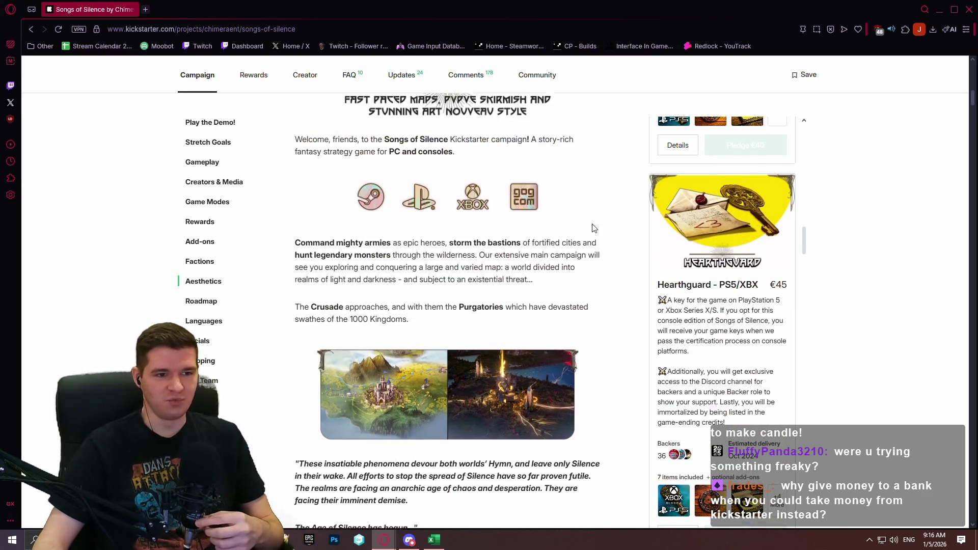
scroll(573, 191, up, 8)
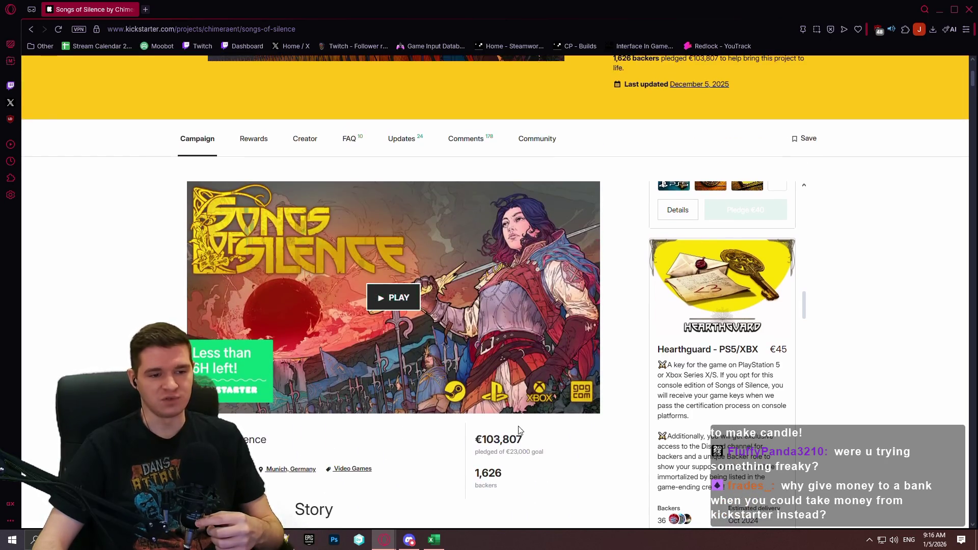
scroll(528, 192, down, 4)
drag(559, 204, 472, 181)
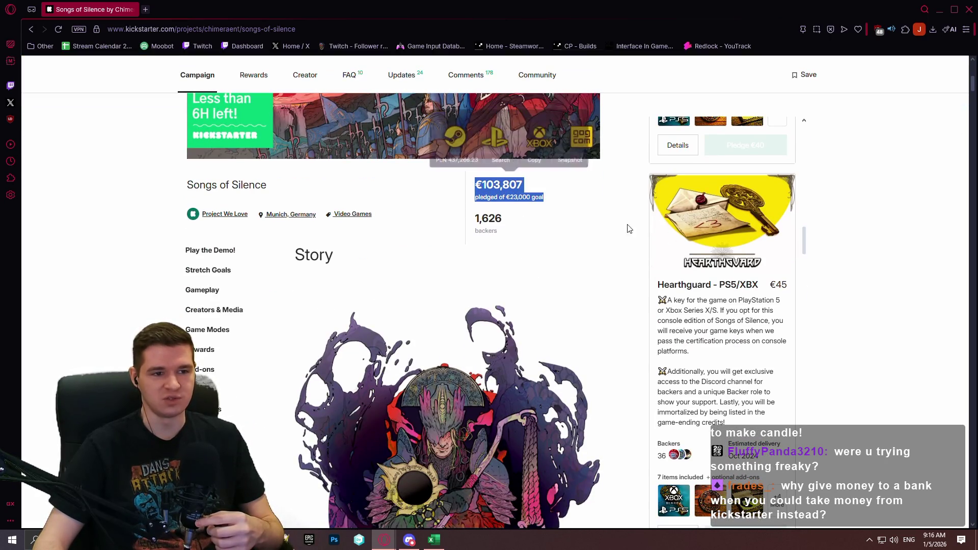
click(893, 244)
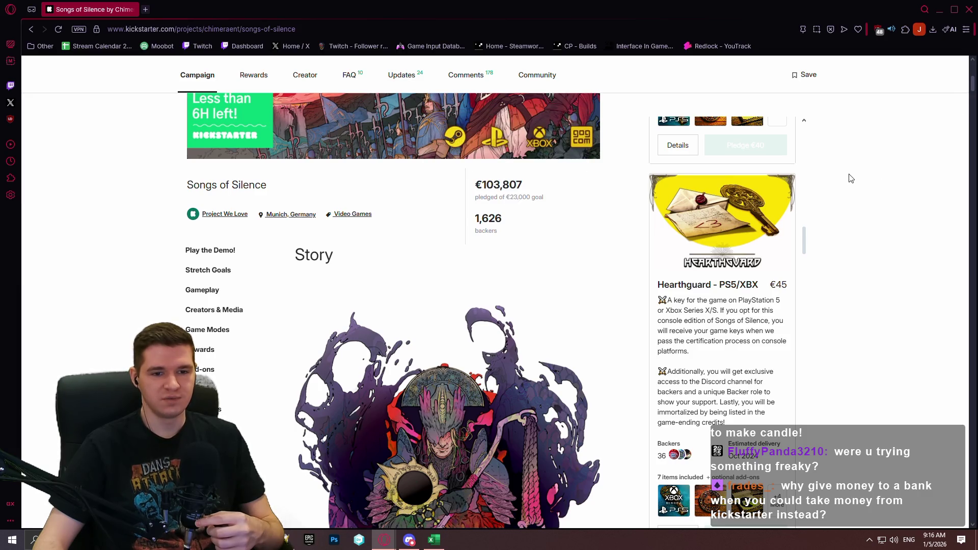
Scroll through the campaign story, then close the Kickstarter window.
scroll(849, 178, down, 7)
scroll(738, 218, down, 6)
scroll(735, 224, down, 5)
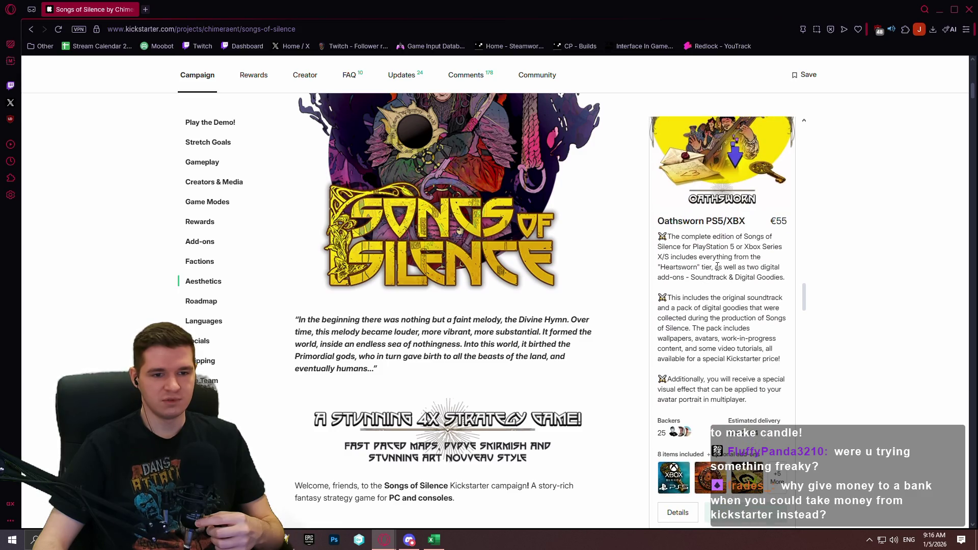
scroll(717, 266, down, 5)
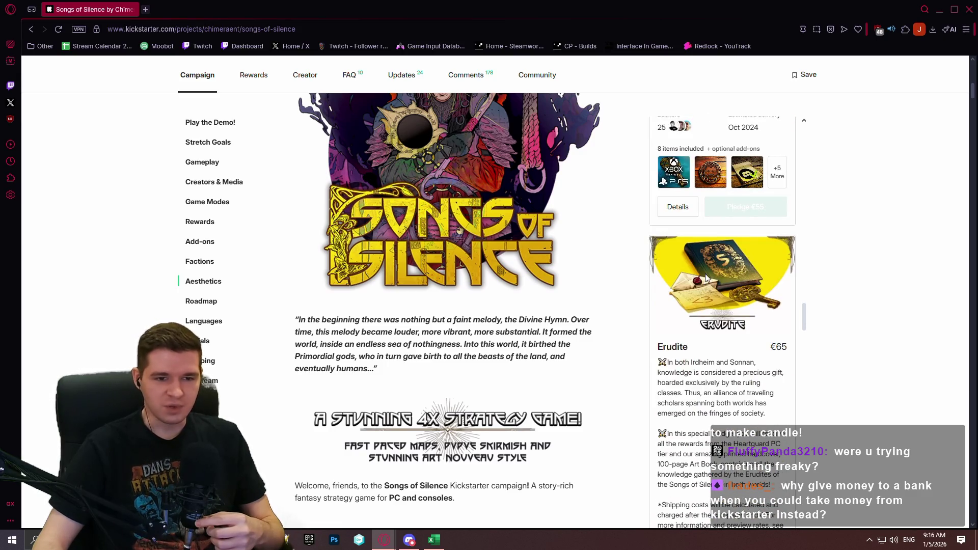
scroll(740, 195, down, 5)
scroll(741, 185, down, 5)
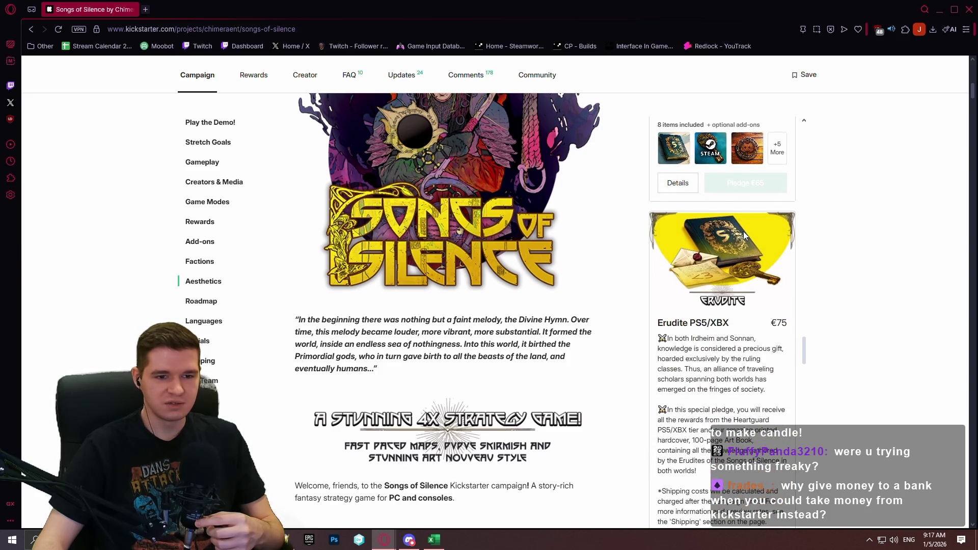
scroll(731, 236, down, 5)
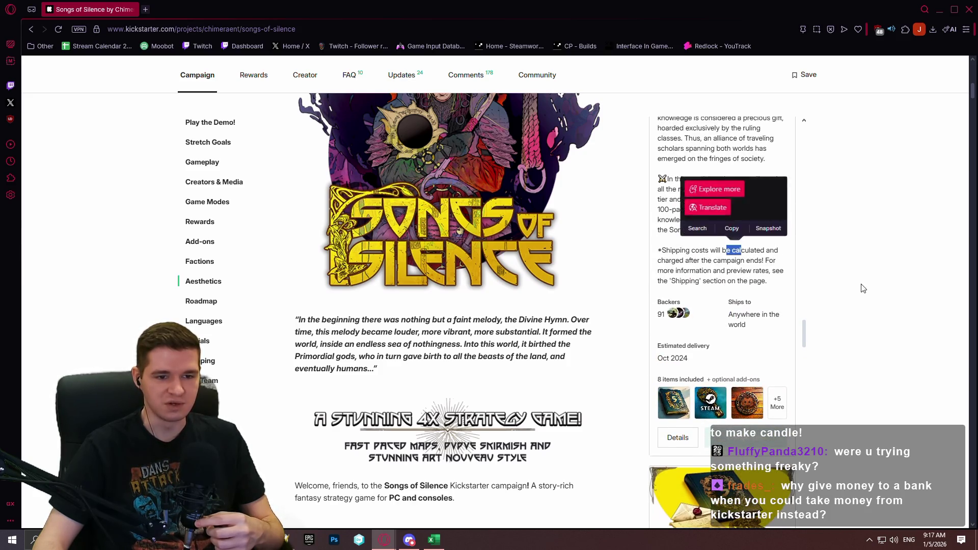
scroll(829, 277, down, 4)
scroll(765, 312, down, 10)
scroll(754, 301, down, 10)
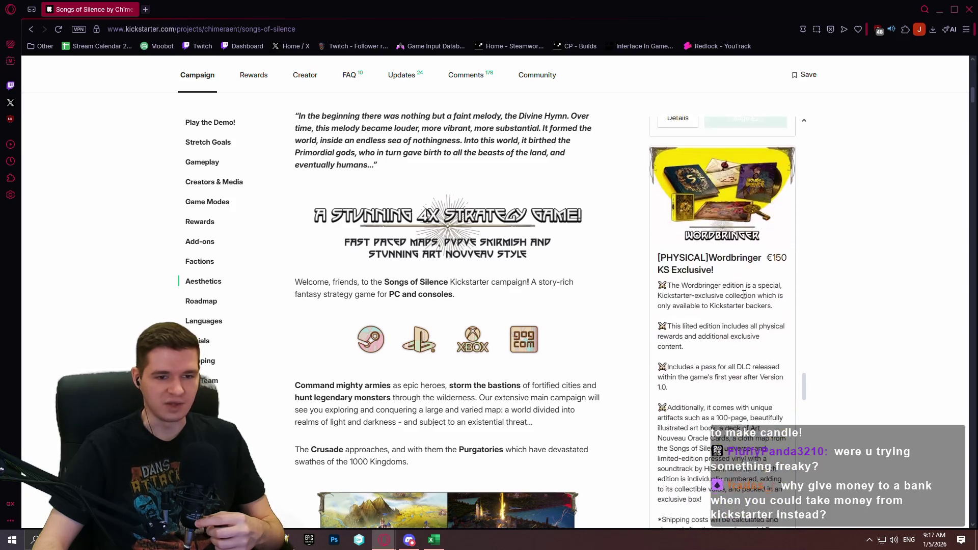
scroll(738, 265, down, 15)
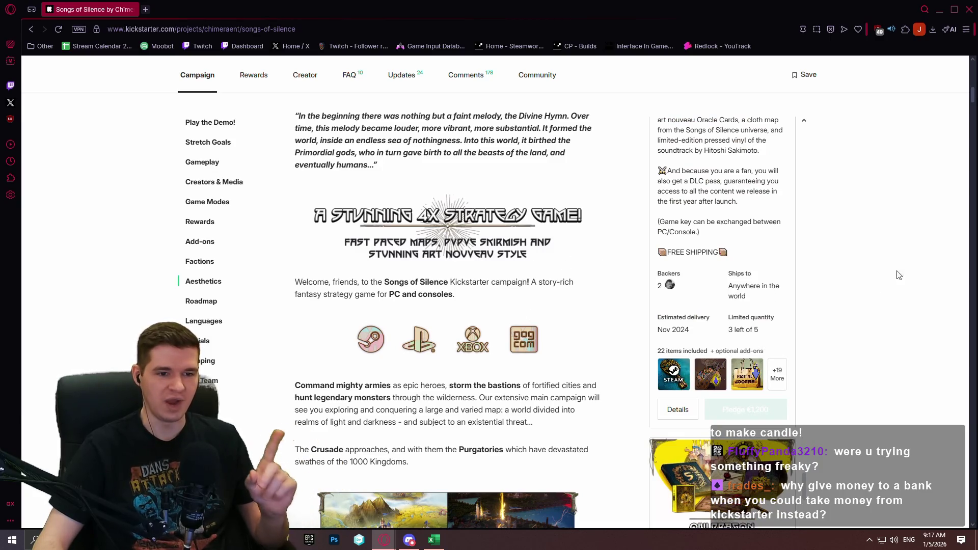
scroll(898, 295, down, 10)
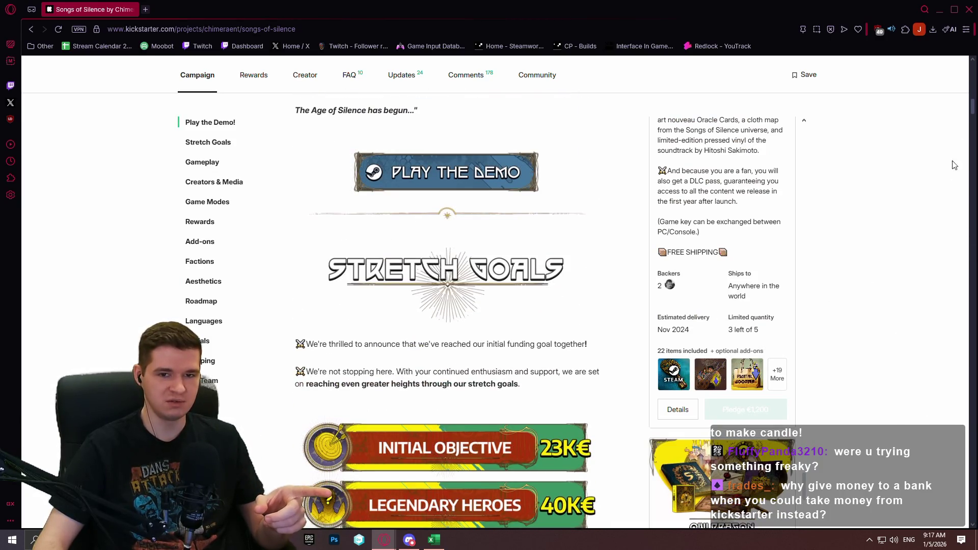
mouse_move(972, 111)
mouse_down()
mouse_move(945, 362)
mouse_move(949, 519)
mouse_move(950, 102)
mouse_move(953, 86)
mouse_move(956, 112)
mouse_move(966, 93)
mouse_up()
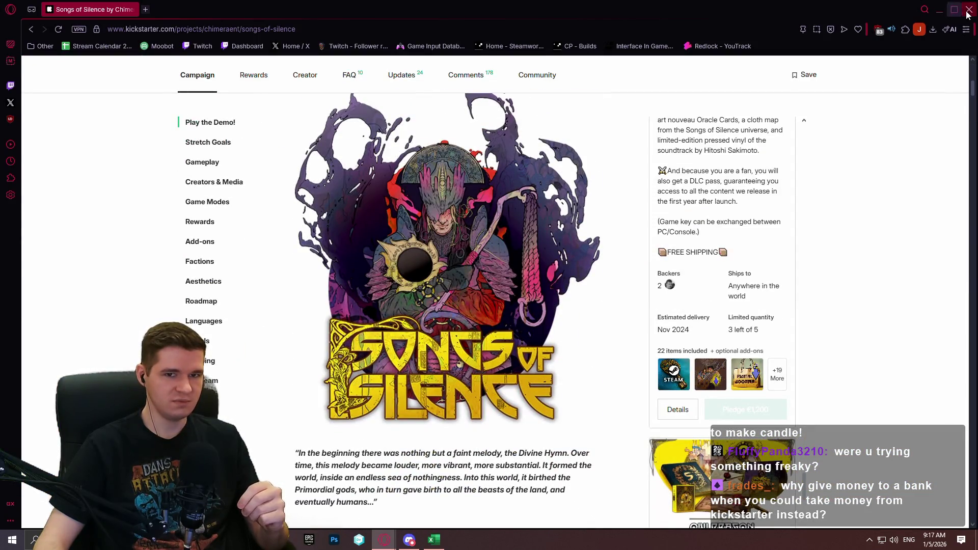
click(969, 9)
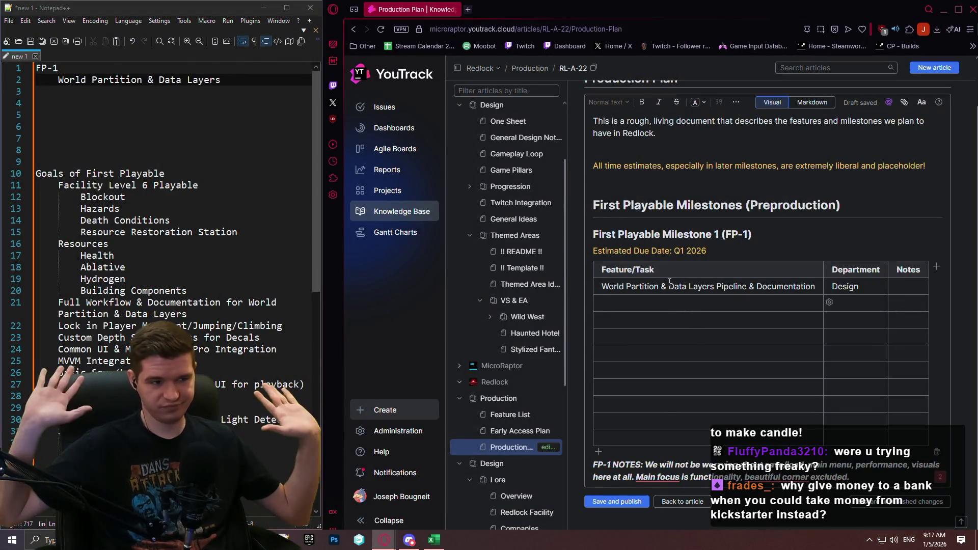
In the goal list notes, place the caret on the Basic Audio Log, Custom Depth Stencil and World Partition lines.
scroll(74, 200, down, 3)
click(73, 200)
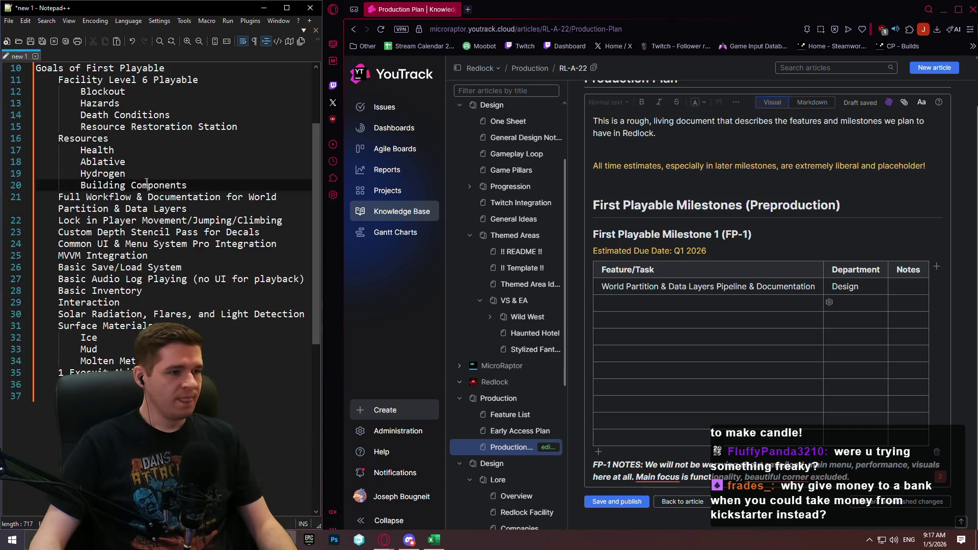
scroll(73, 200, up, 3)
scroll(74, 200, down, 1)
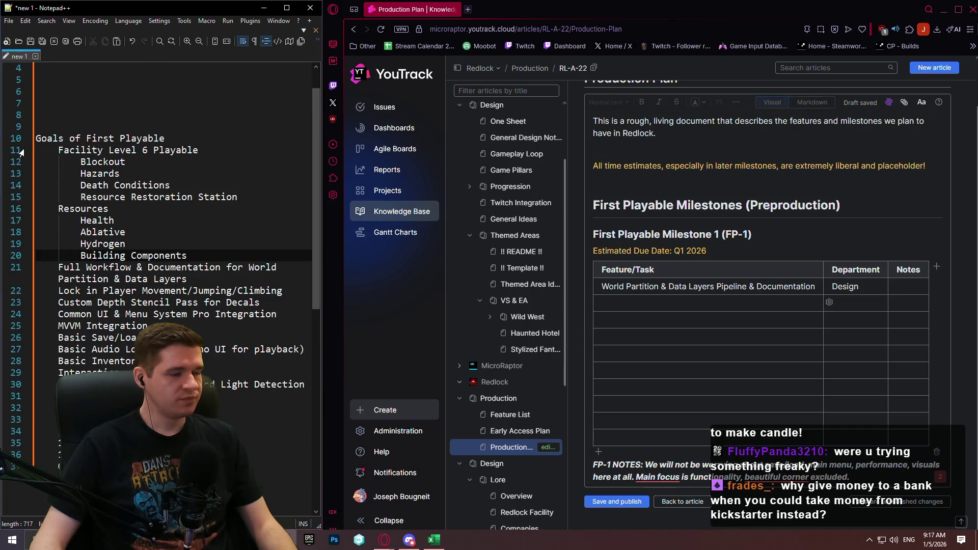
click(94, 349)
scroll(95, 353, up, 1)
scroll(125, 264, down, 3)
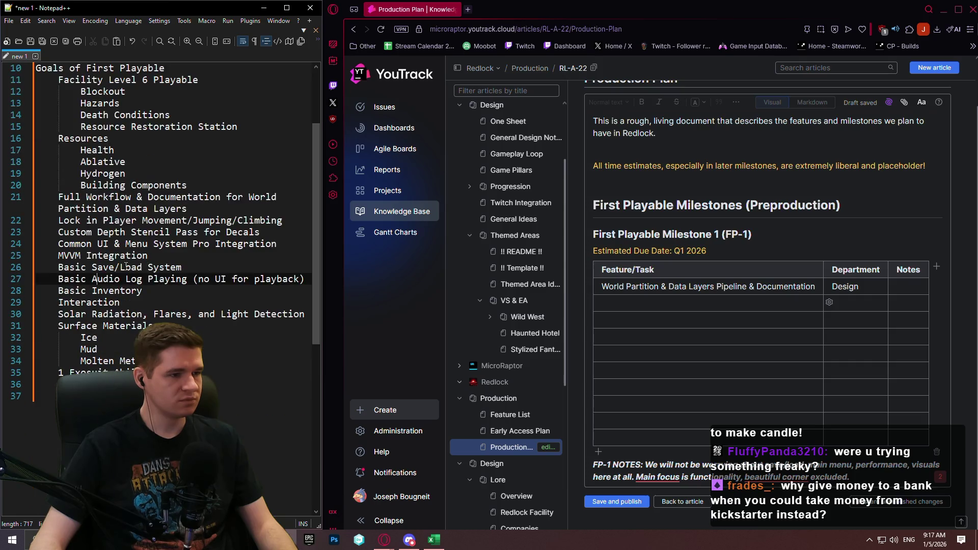
click(88, 236)
scroll(89, 230, up, 1)
click(251, 236)
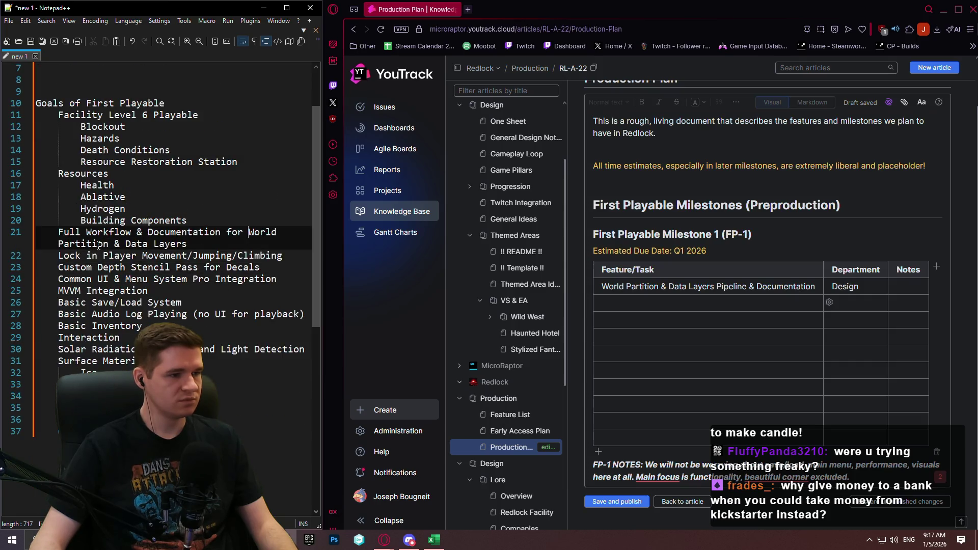
Bookmark goal lines 24, 29 and 31 and the Resources sub-items.
click(26, 278)
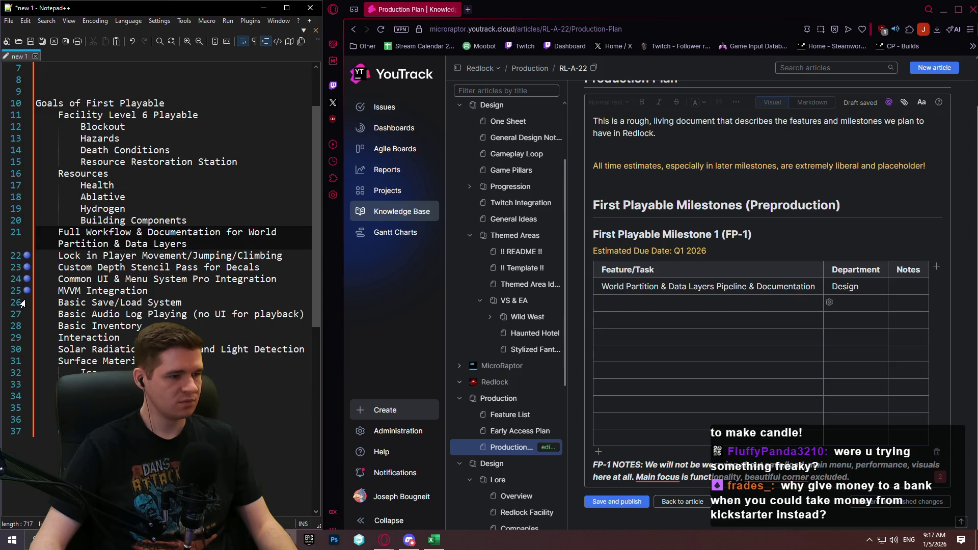
click(24, 337)
click(25, 361)
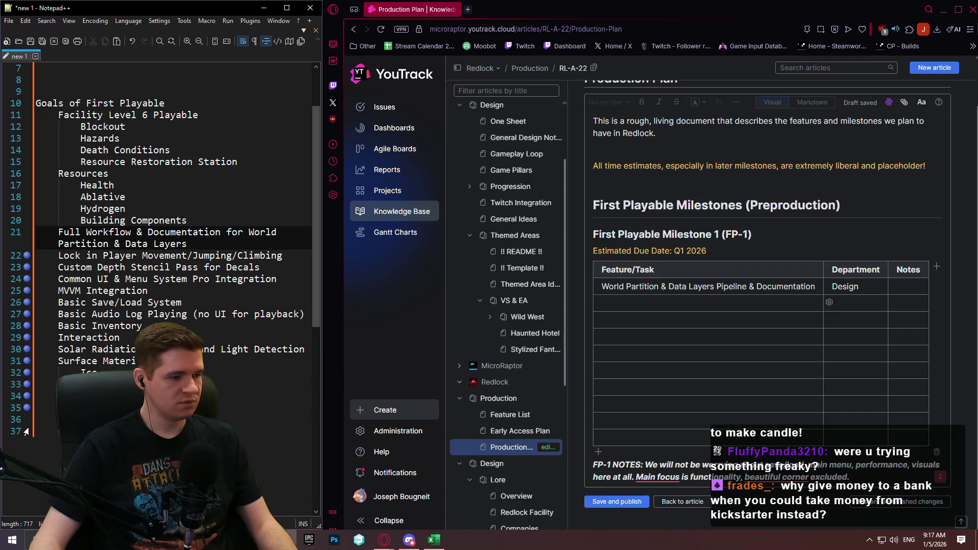
click(24, 220)
click(23, 208)
click(25, 196)
click(26, 186)
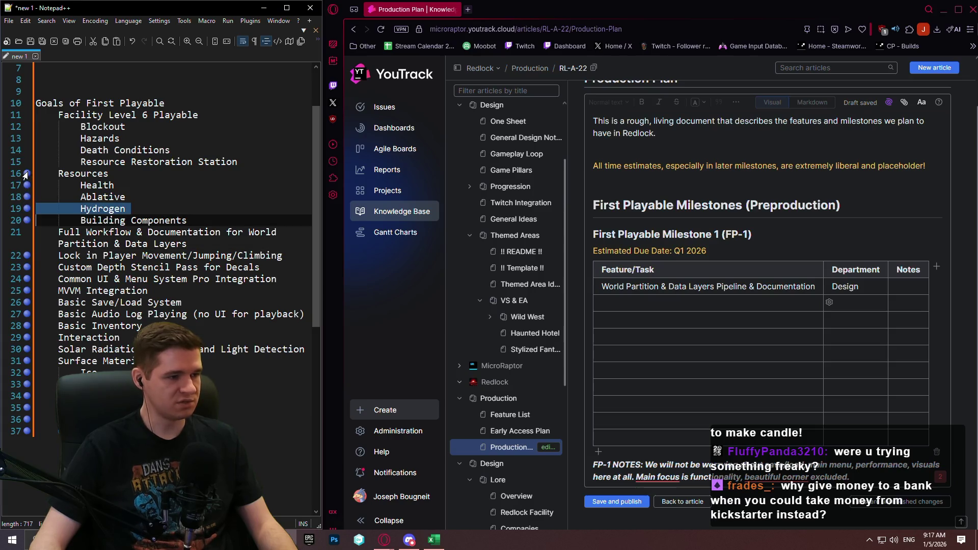
Remove the bookmark from the Resources line and bookmark lines 12 through 16.
click(24, 174)
click(26, 174)
click(24, 150)
click(24, 138)
click(24, 126)
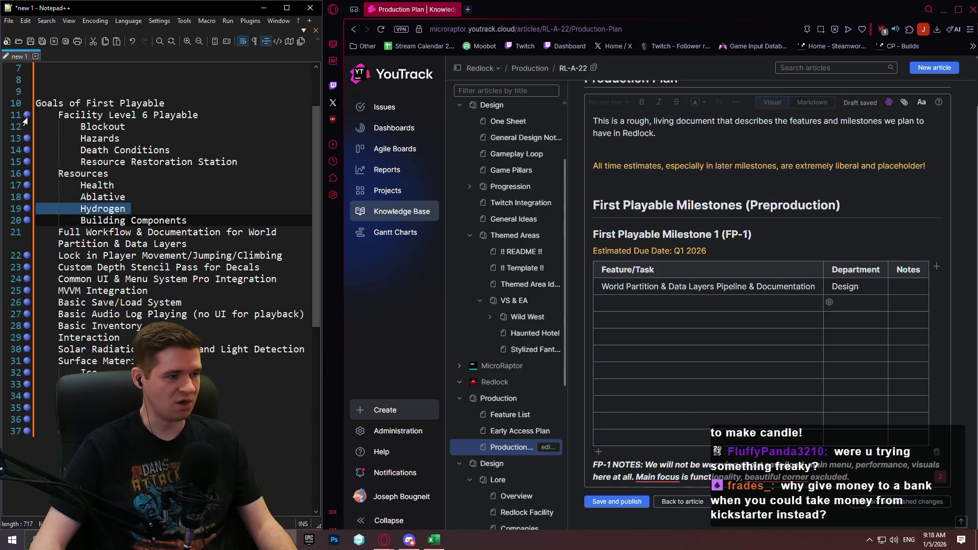
scroll(189, 203, up, 3)
scroll(189, 203, down, 3)
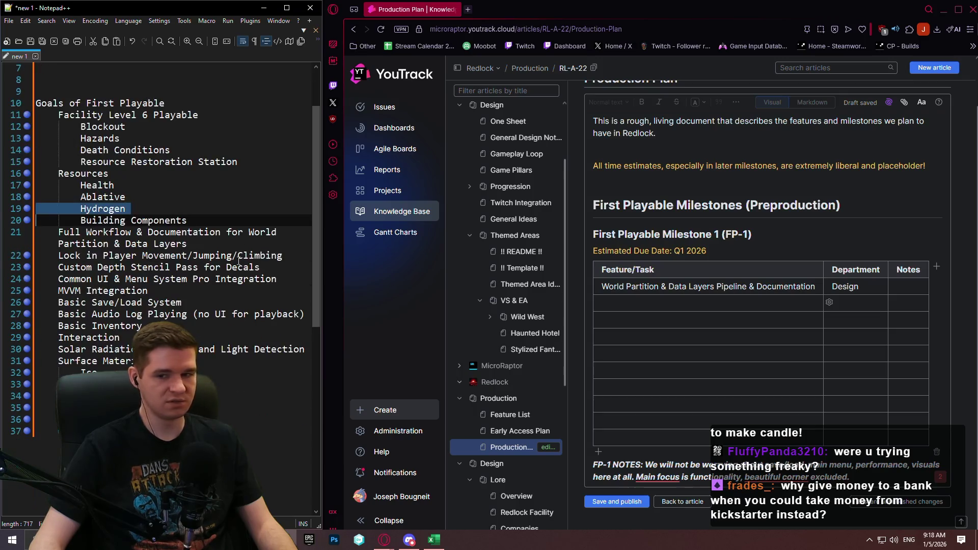
click(757, 302)
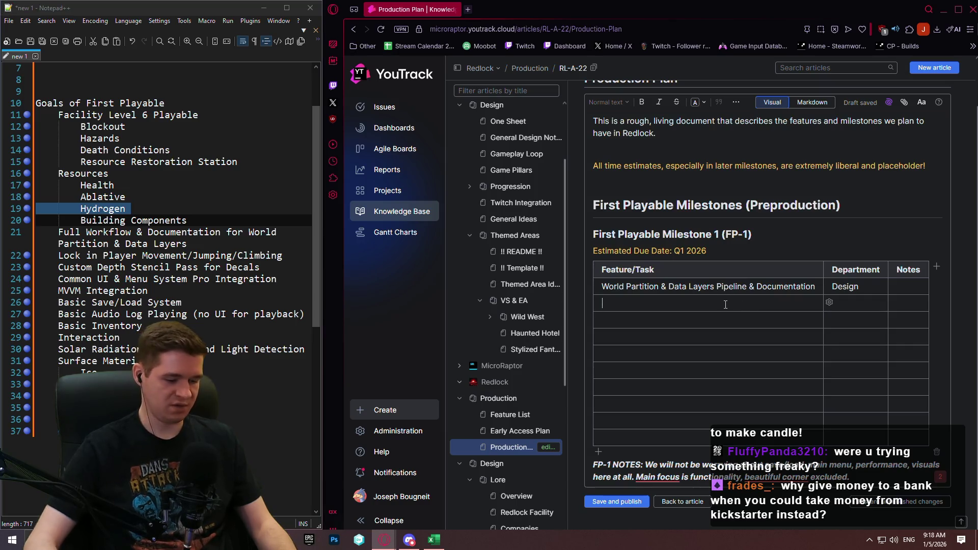
Fill the second FP-1 row with 'Facility Level 6 Blockout' and department Design.
text(Facility Level )
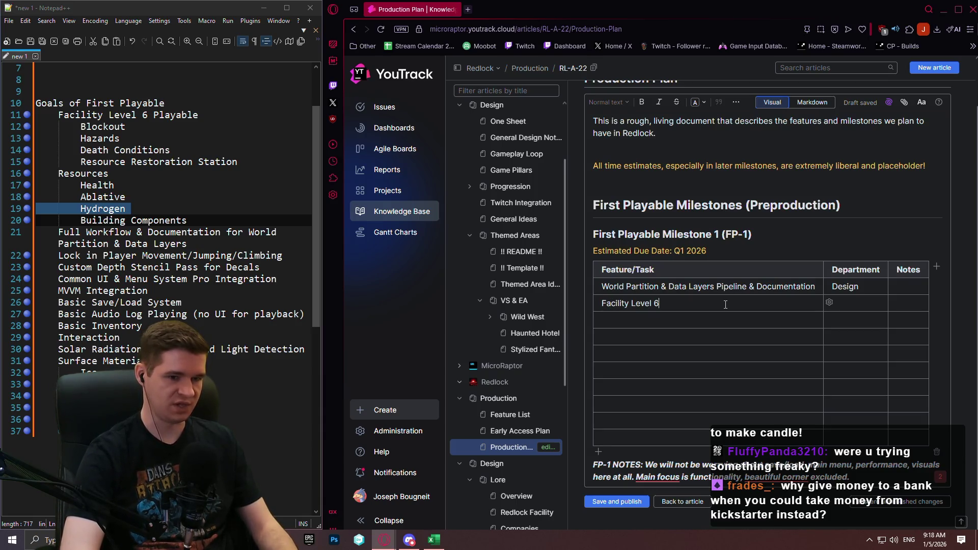
text(6 Blockout)
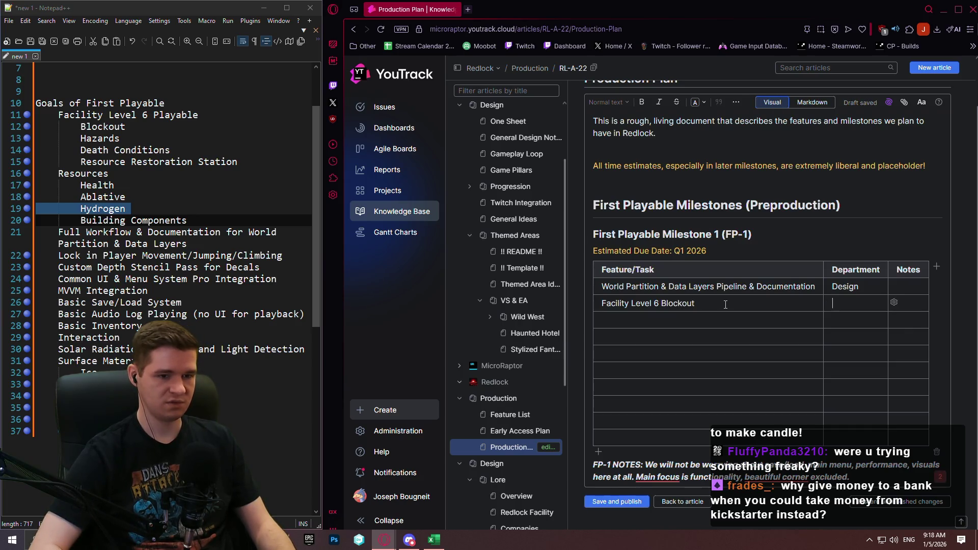
text(Design)
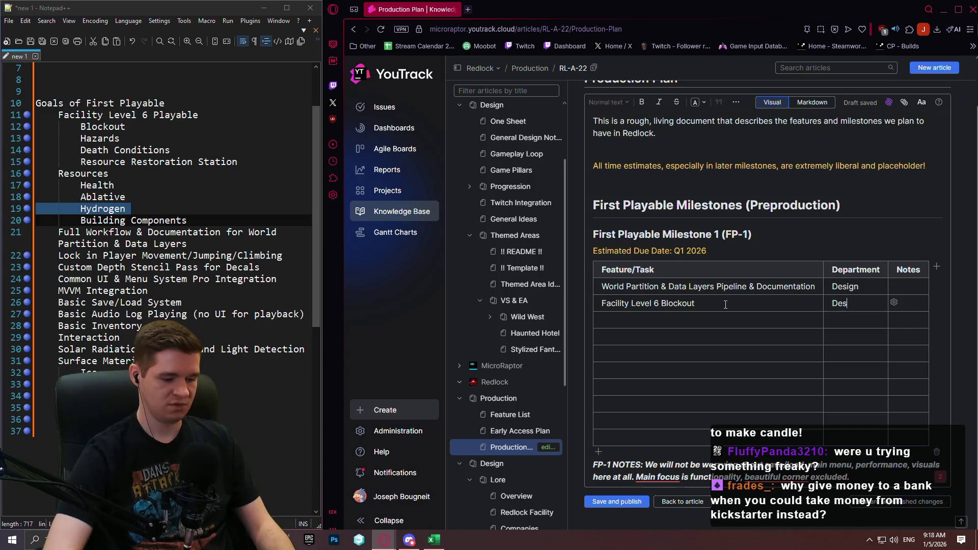
key(Tab)
key(Tab)
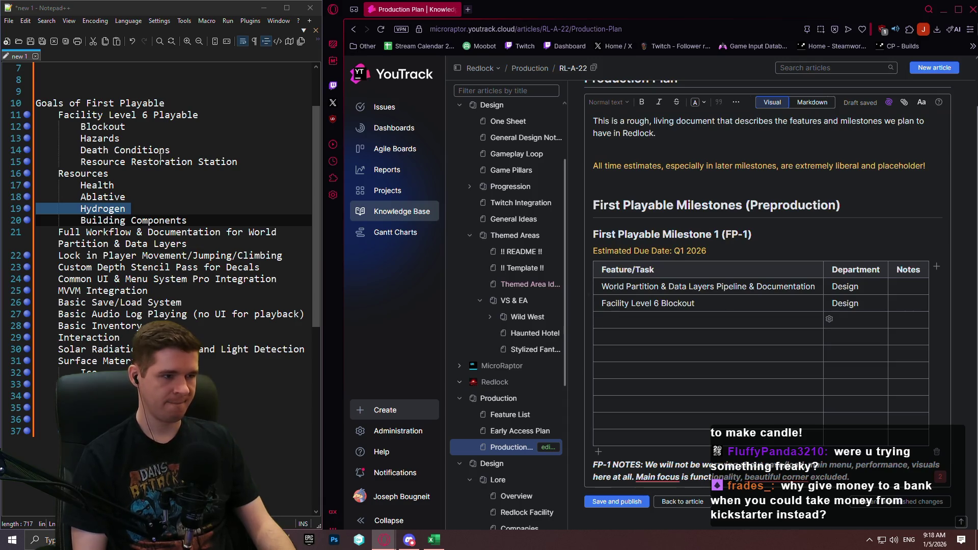
click(21, 130)
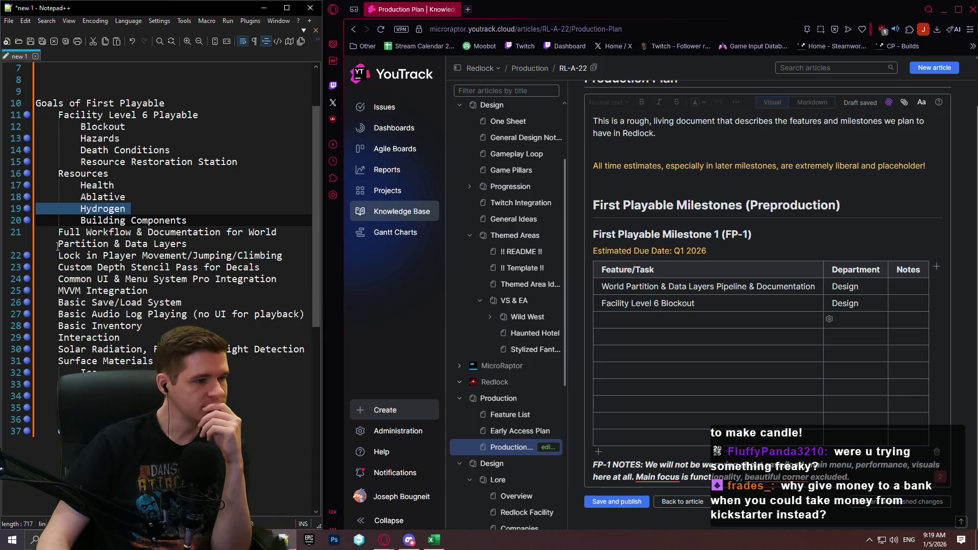
drag(286, 257, 61, 255)
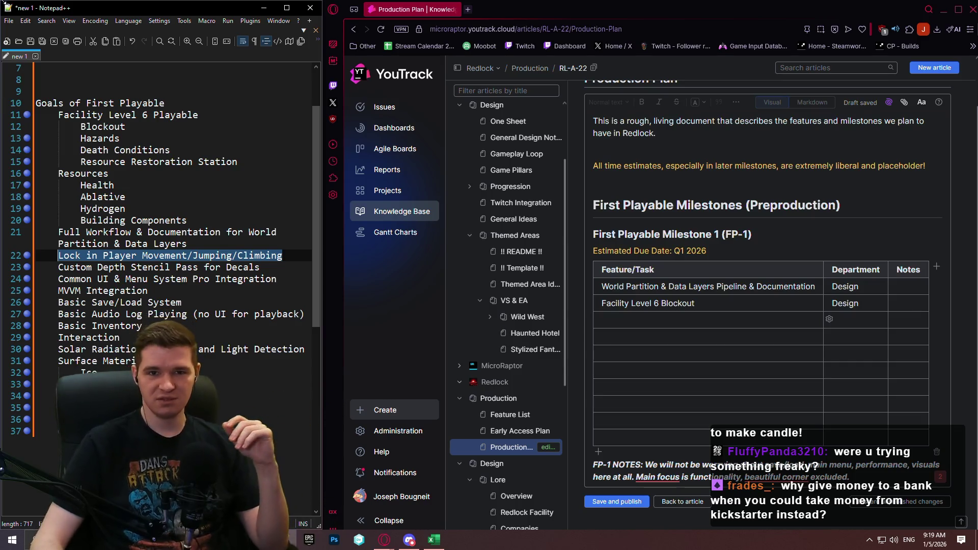
click(617, 305)
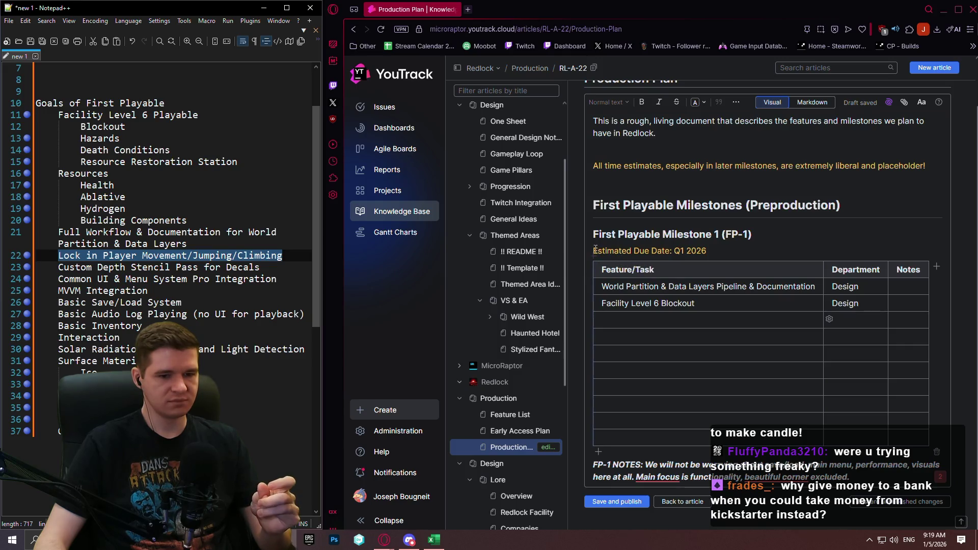
click(575, 239)
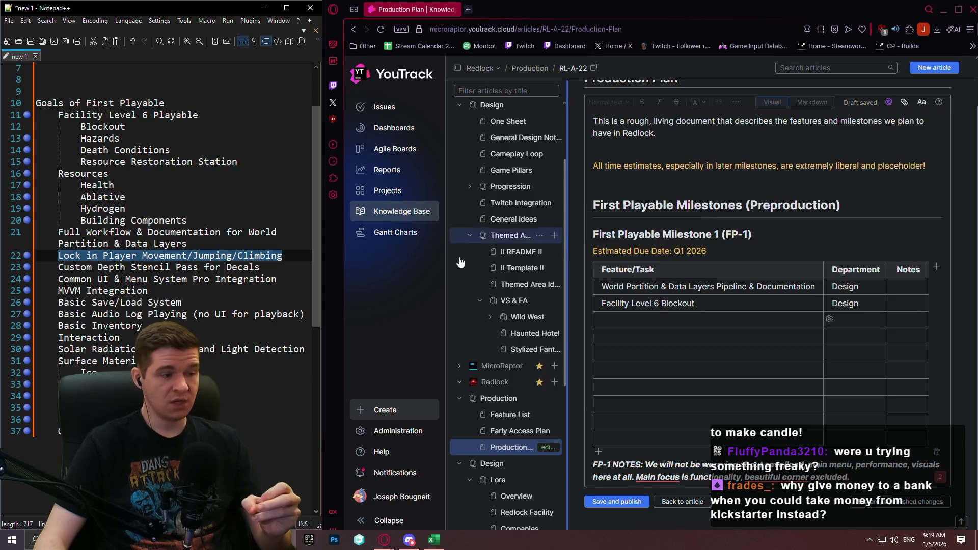
click(245, 434)
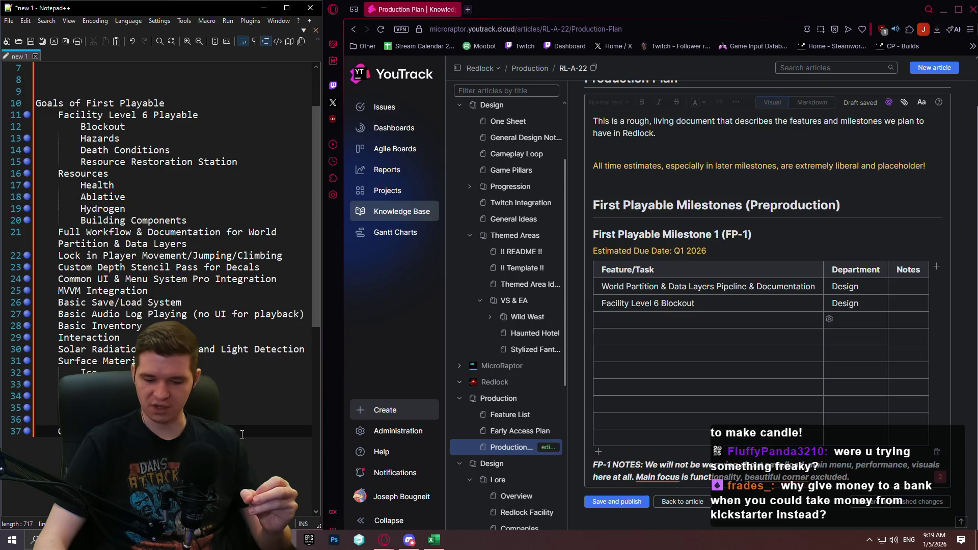
Append two lines, 'Basic' and 'Main Menu', to the end of the goal list.
key(Return)
text(Basic)
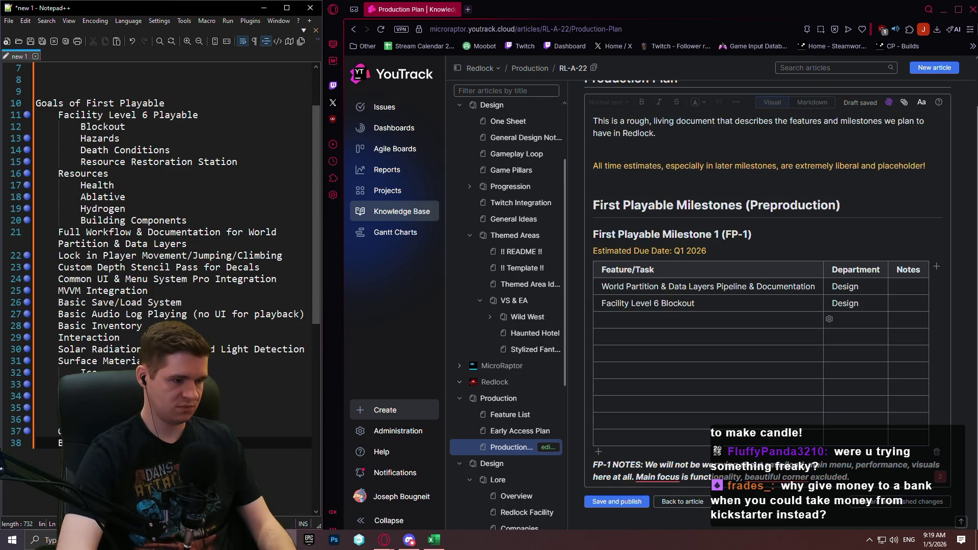
key(Return)
text(Main Menu)
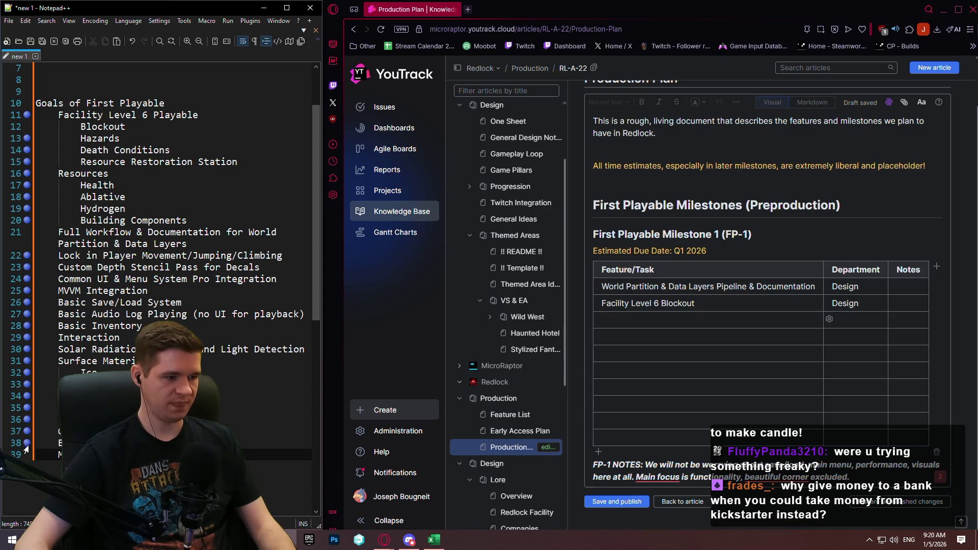
click(652, 330)
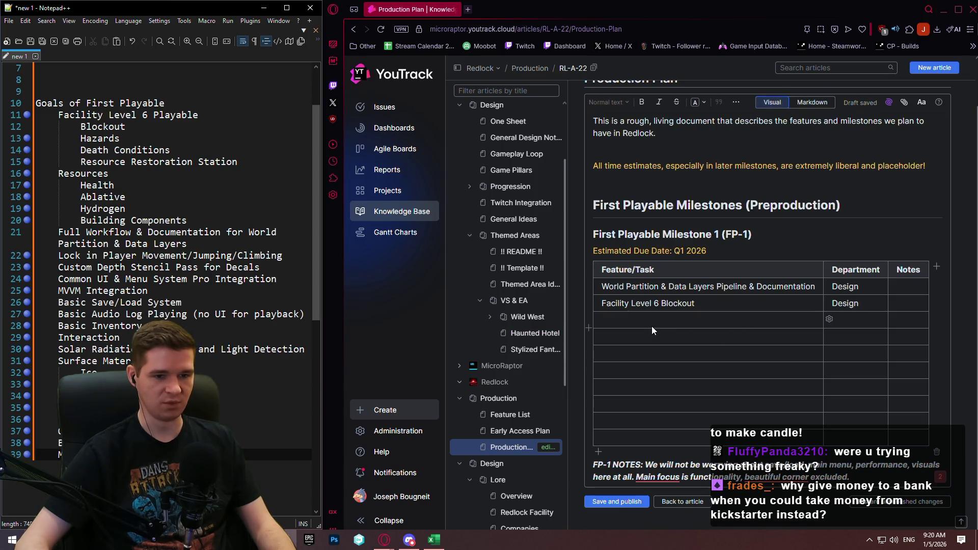
click(616, 439)
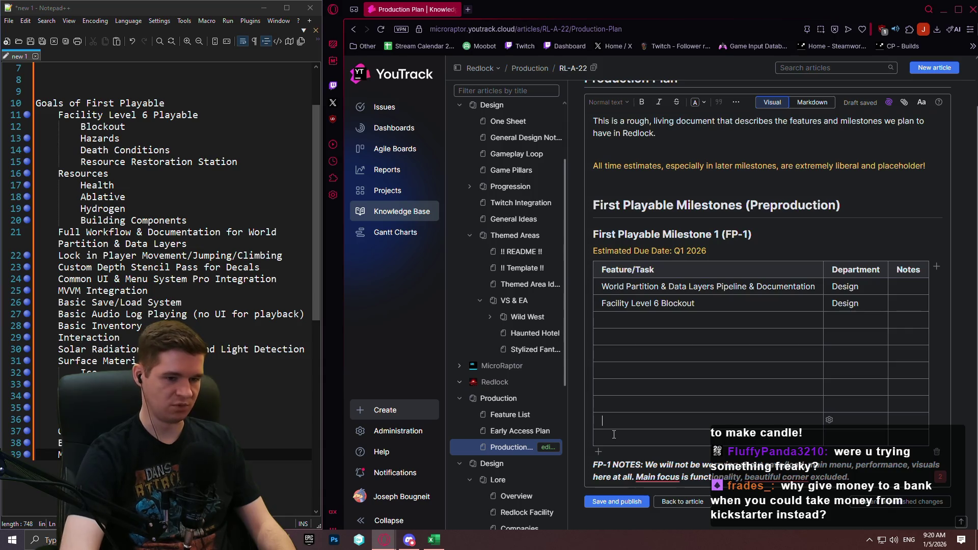
Enter 'Moodboard (Game Overview)' and 'Moodboard (Facility Level 6)' in the last two FP-1 rows.
text(Moodboard)
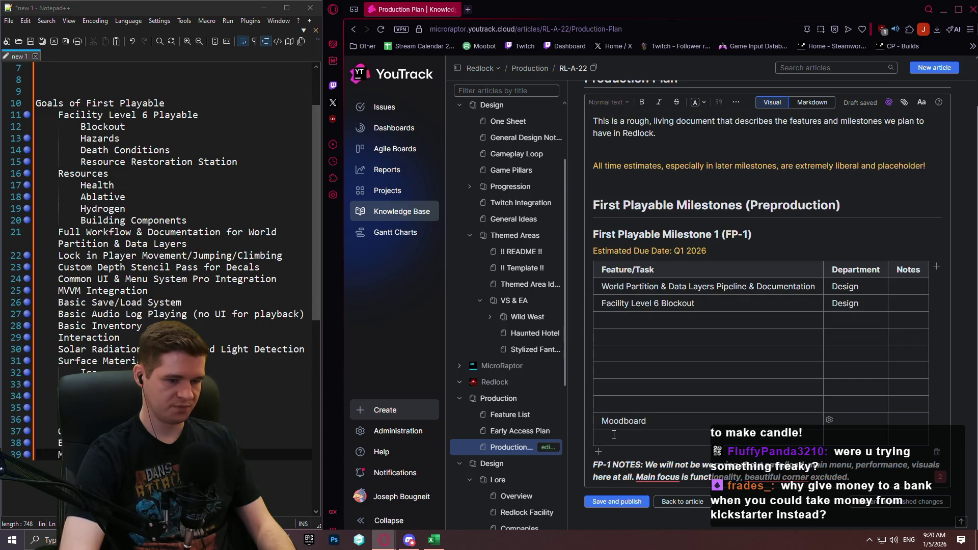
text( (Full )
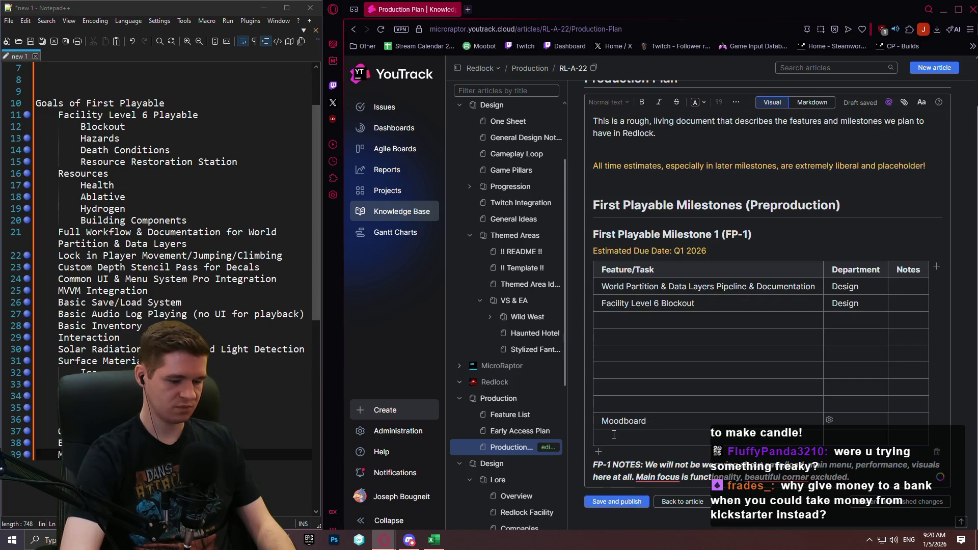
text(Game)
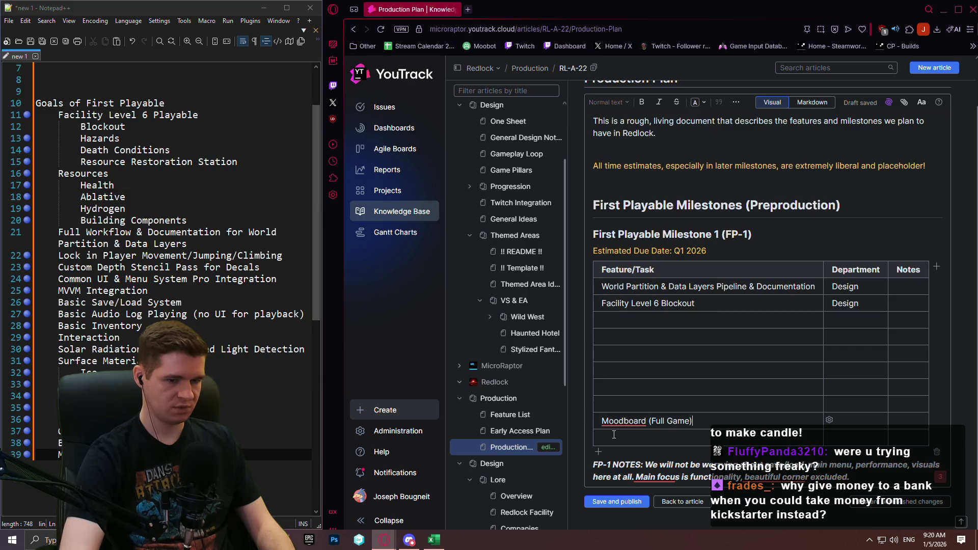
key(BackSpace)
key(BackSpace)
key(BackSpace)
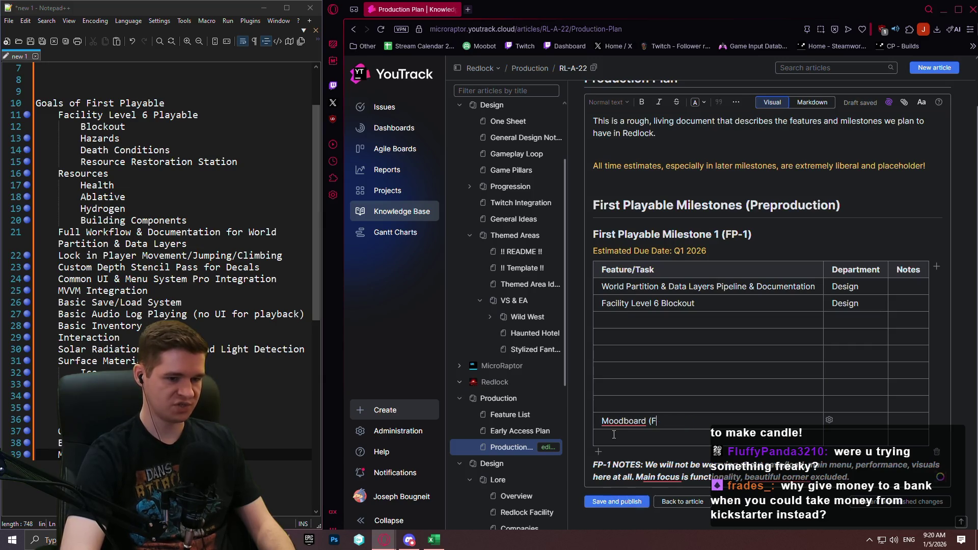
text(Gma)
key(BackSpace)
key(BackSpace)
key(BackSpace)
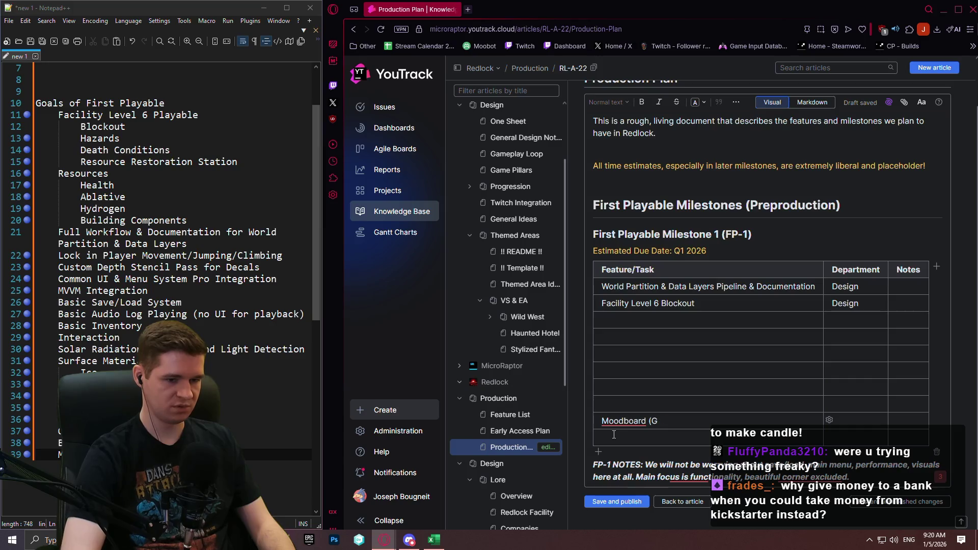
text(ame O)
text(verview))
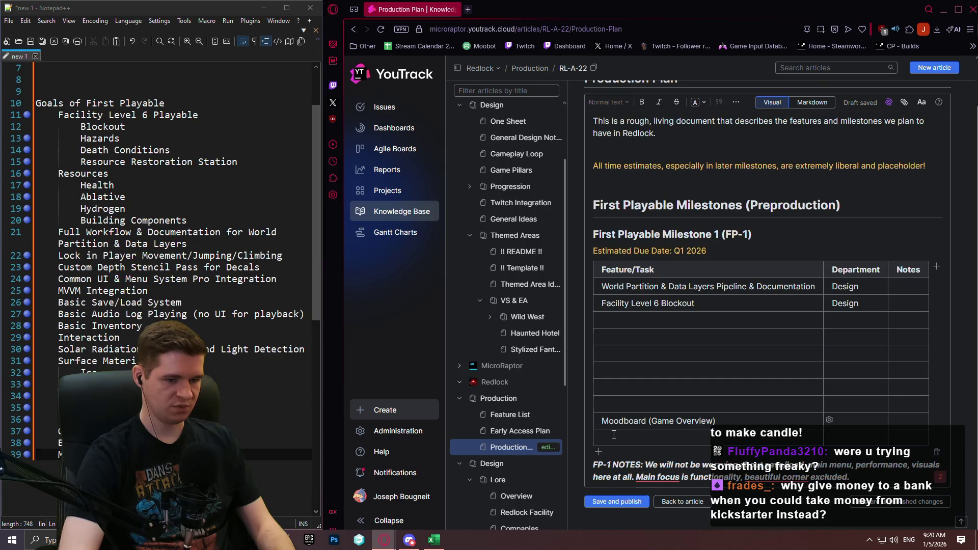
click(614, 437)
text(Mood)
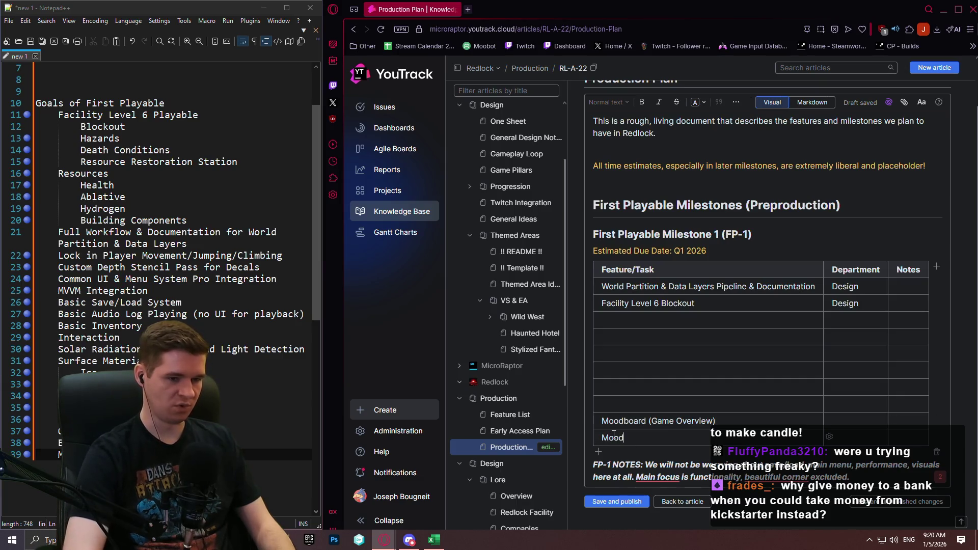
text(bard)
text(oard)
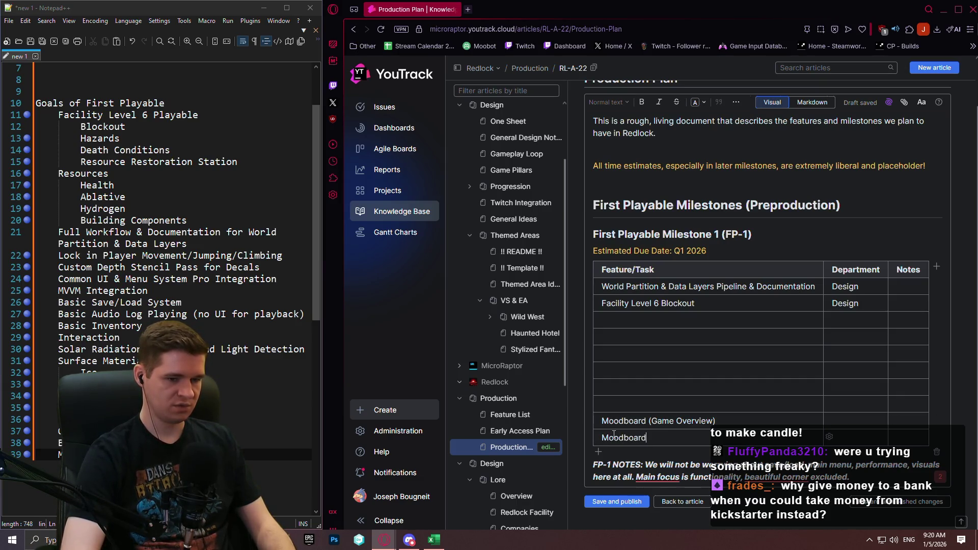
text((Facil)
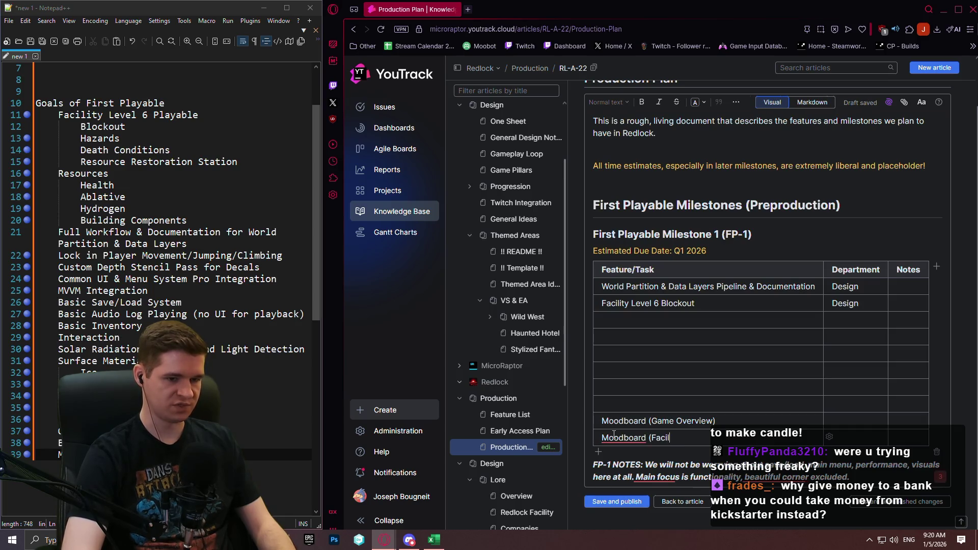
text(ity Level 6)
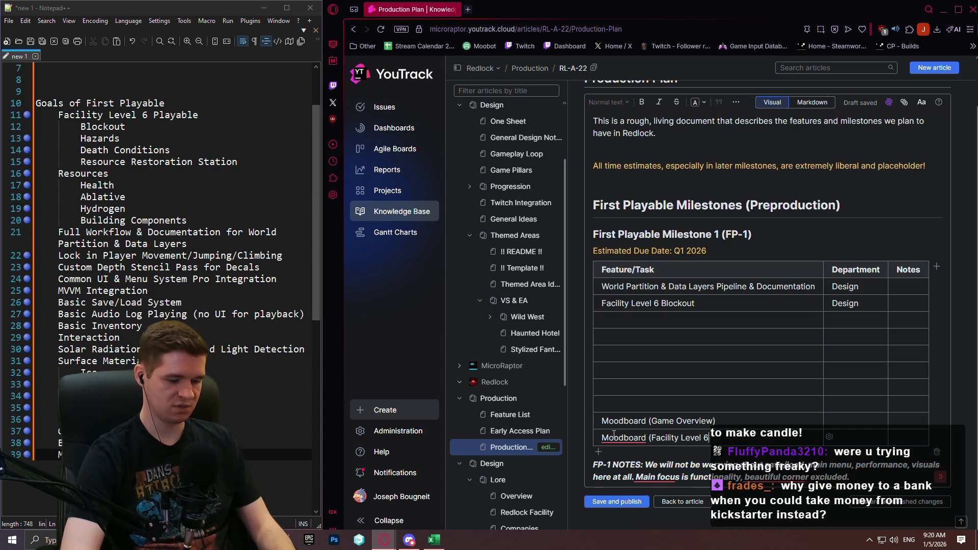
text())
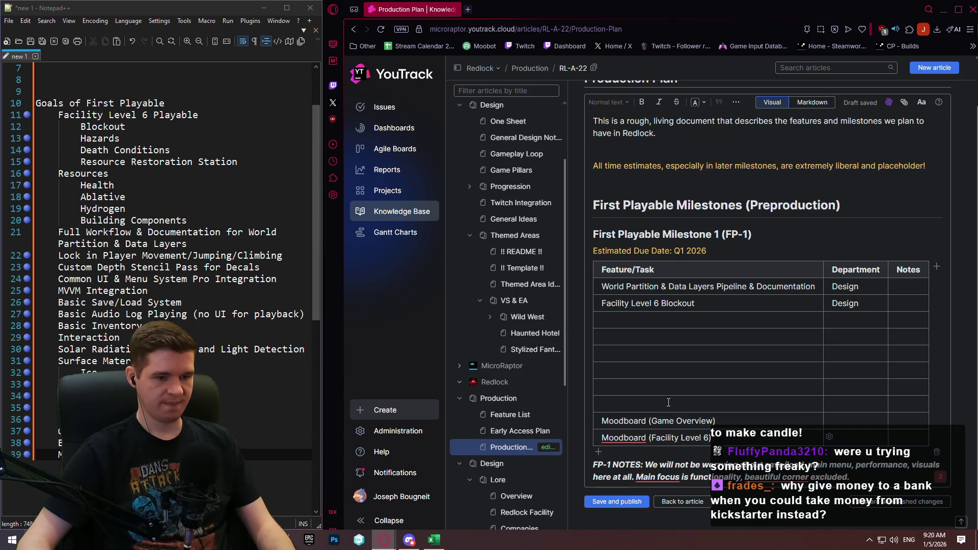
Add a 'Beautiful Corner' row above the Moodboards with department Art.
click(669, 403)
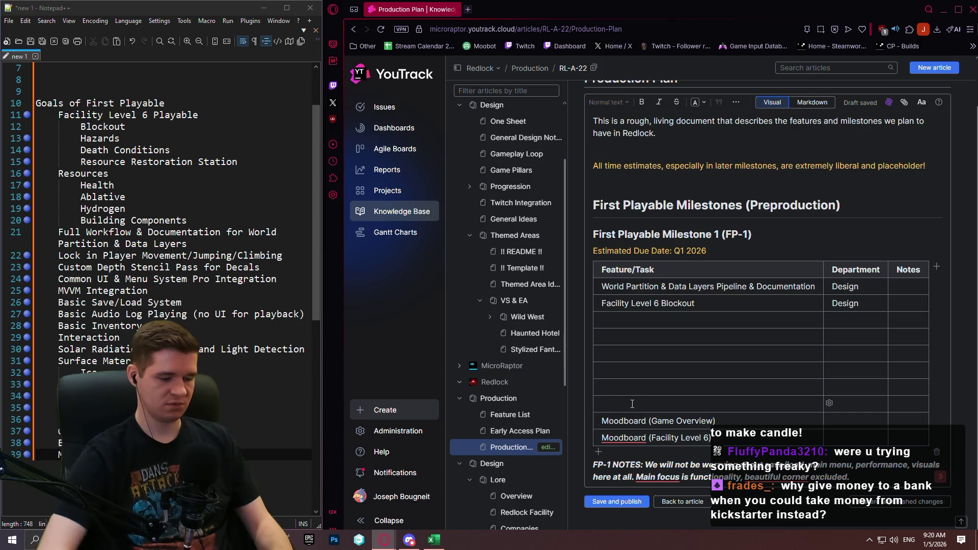
text(Beautiful COrner)
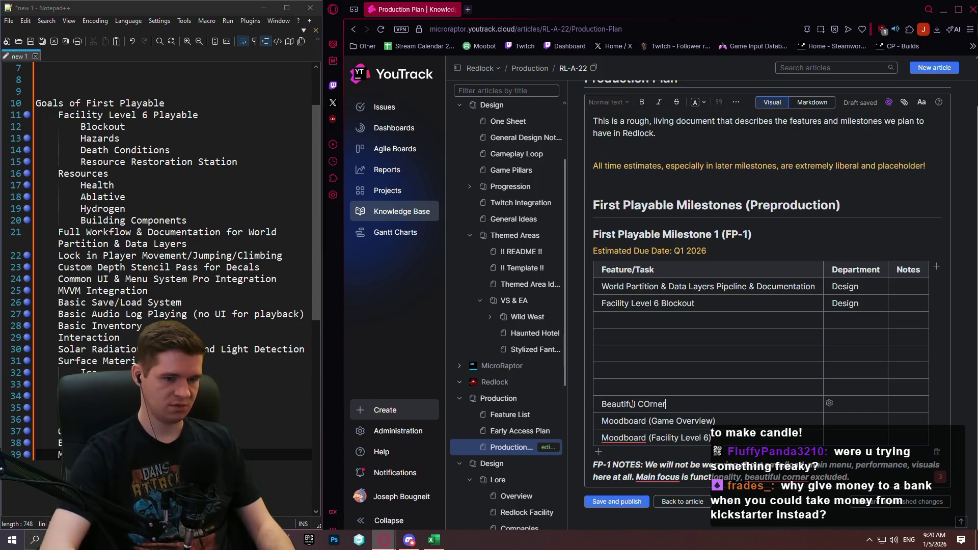
key(BackSpace)
key(BackSpace)
key(BackSpace)
text(orner)
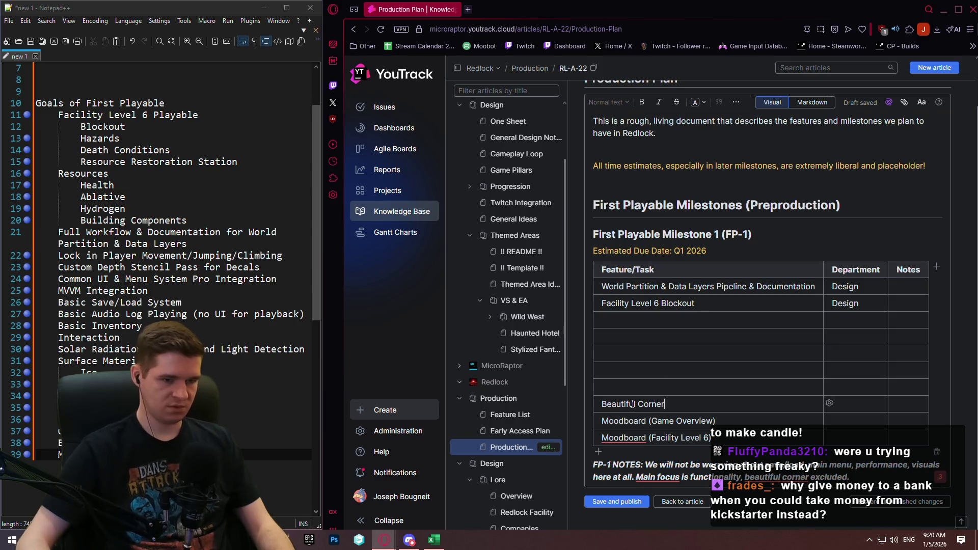
click(837, 400)
text(Art)
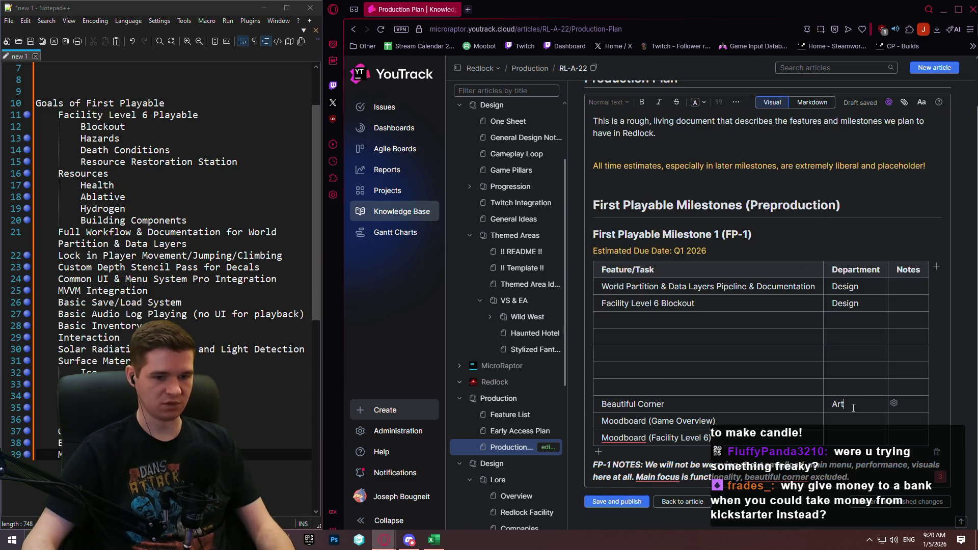
Copy Art into the department cells of both Moodboard rows.
double_click(838, 404)
key(ctrl+c)
click(844, 421)
key(ctrl+v)
click(844, 437)
key(ctrl+v)
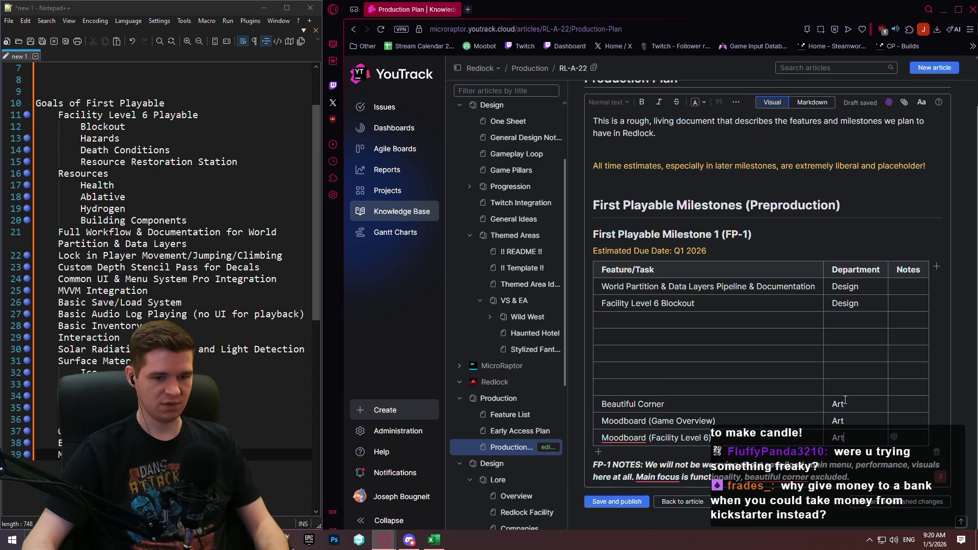
click(602, 388)
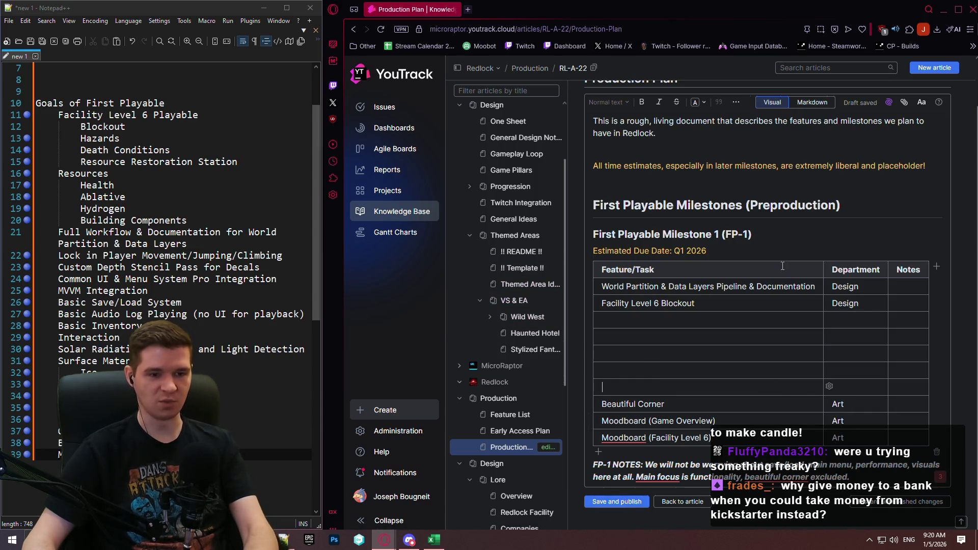
click(648, 319)
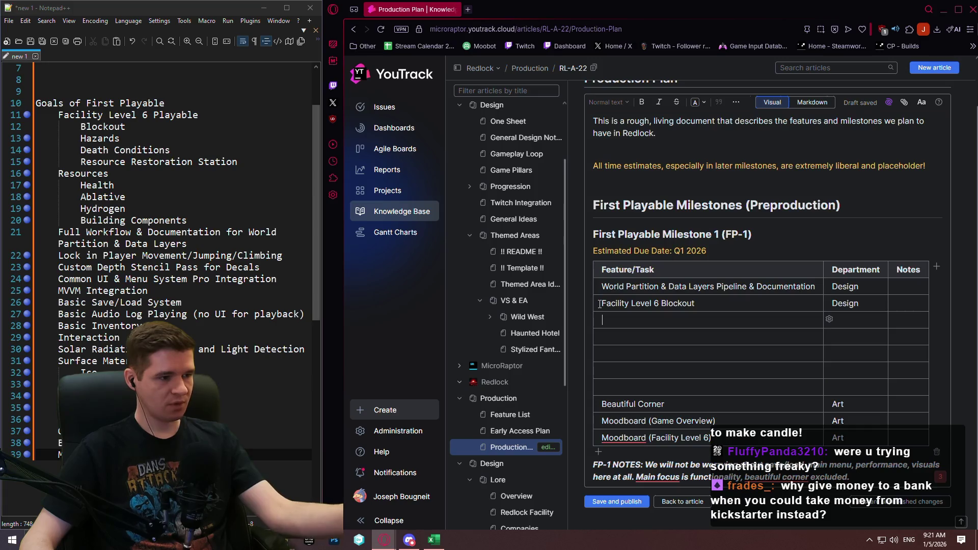
Add 'Common UI & Menu System Pro' with department Code as the third FP-1 row.
click(32, 447)
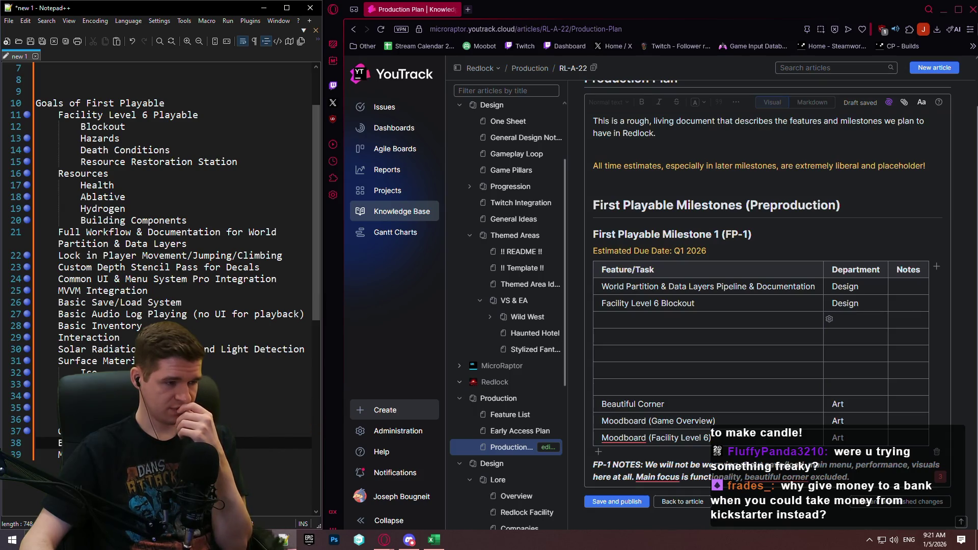
click(622, 320)
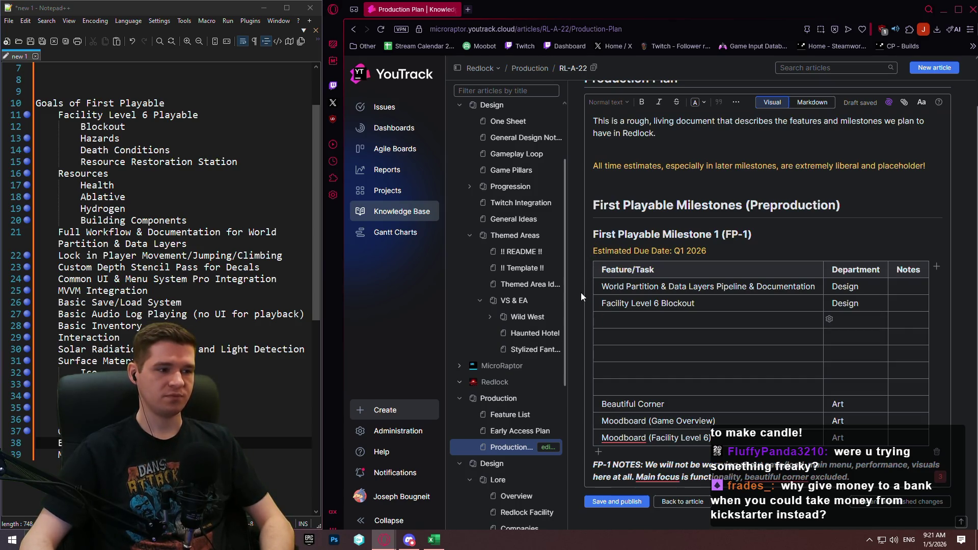
text(Co)
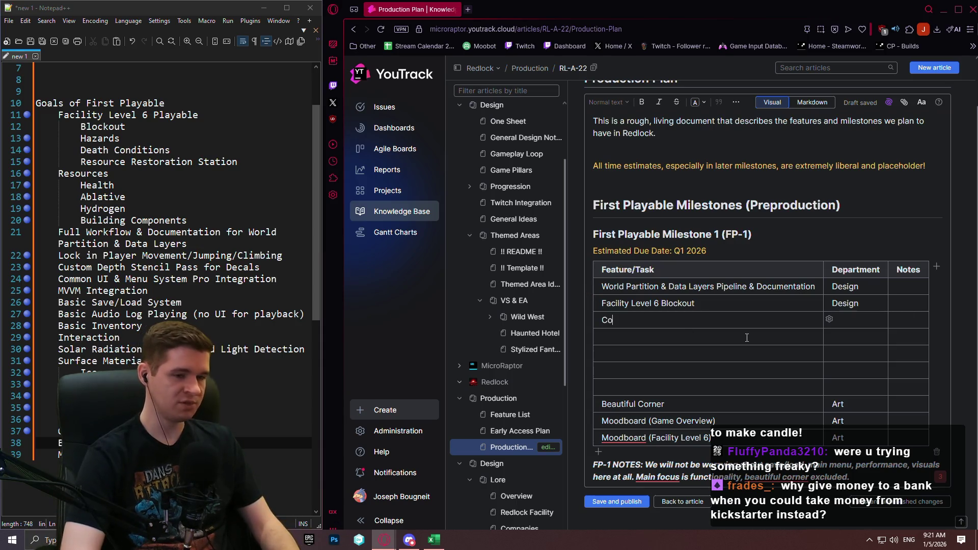
text(mmon UI )
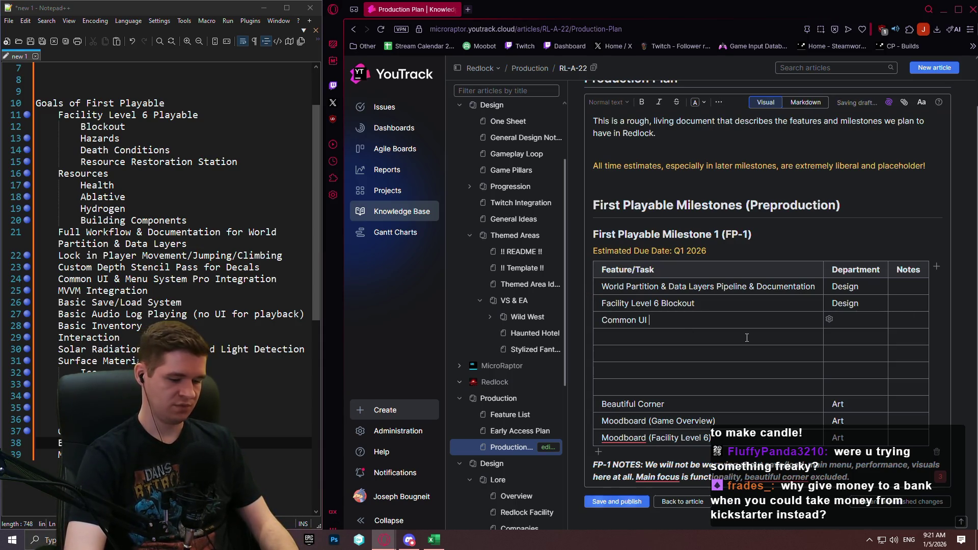
text(& Menu Sys)
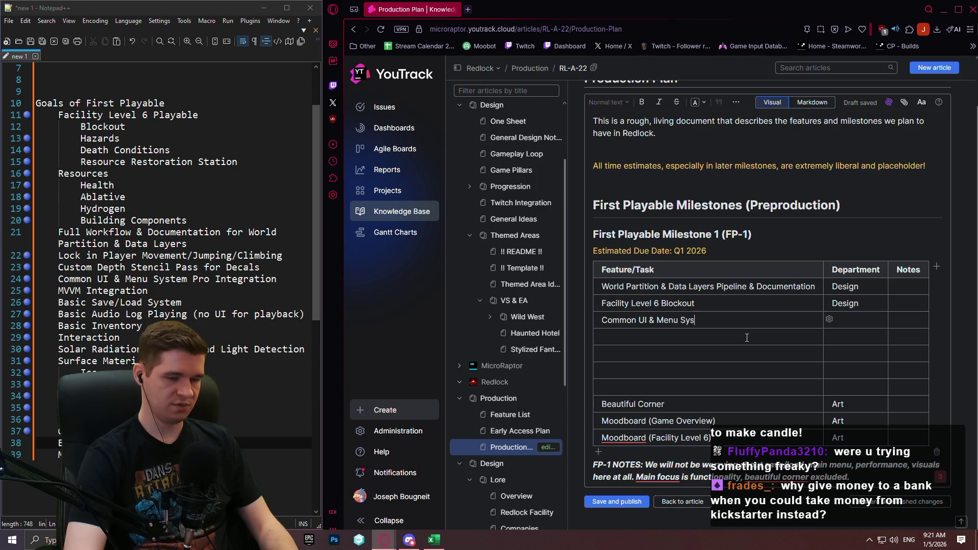
text(tem Pro)
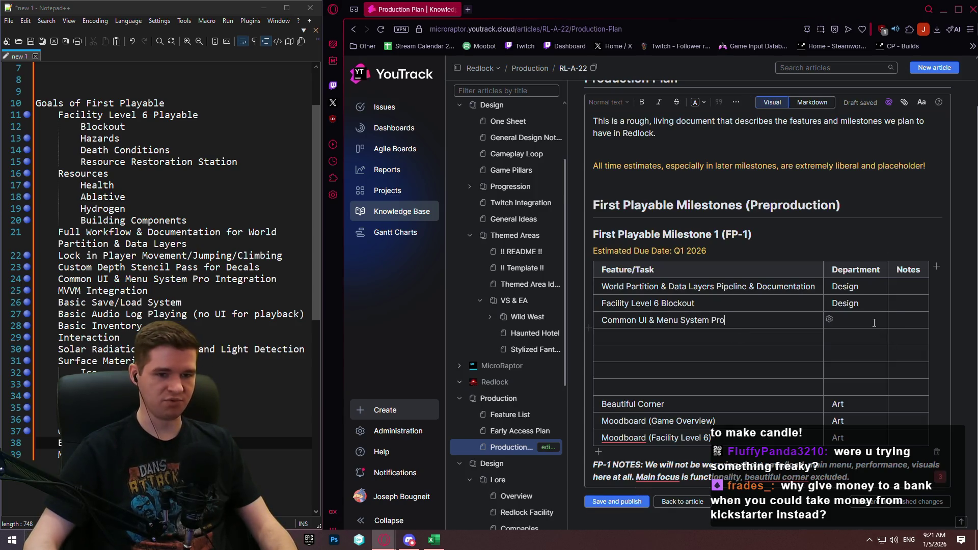
click(874, 323)
text(Code)
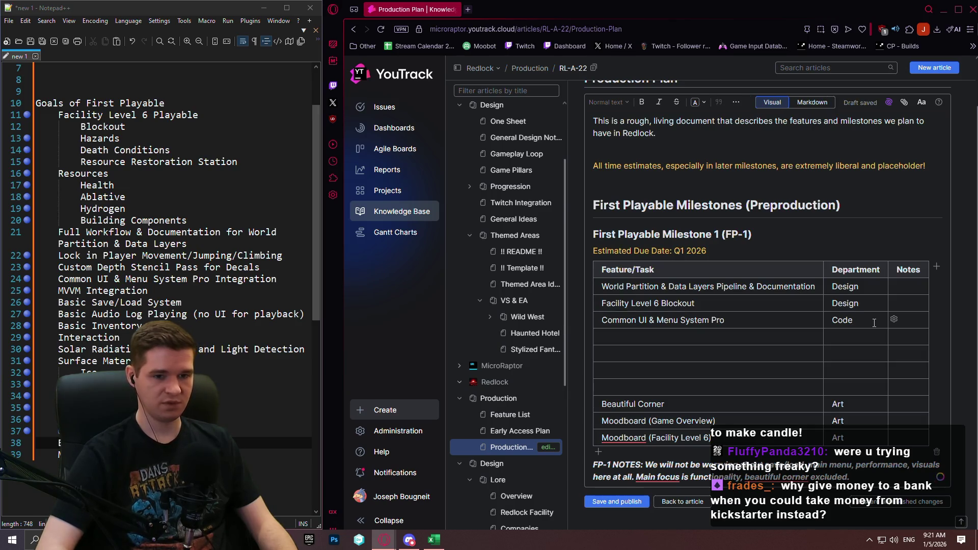
key(Tab)
key(Tab)
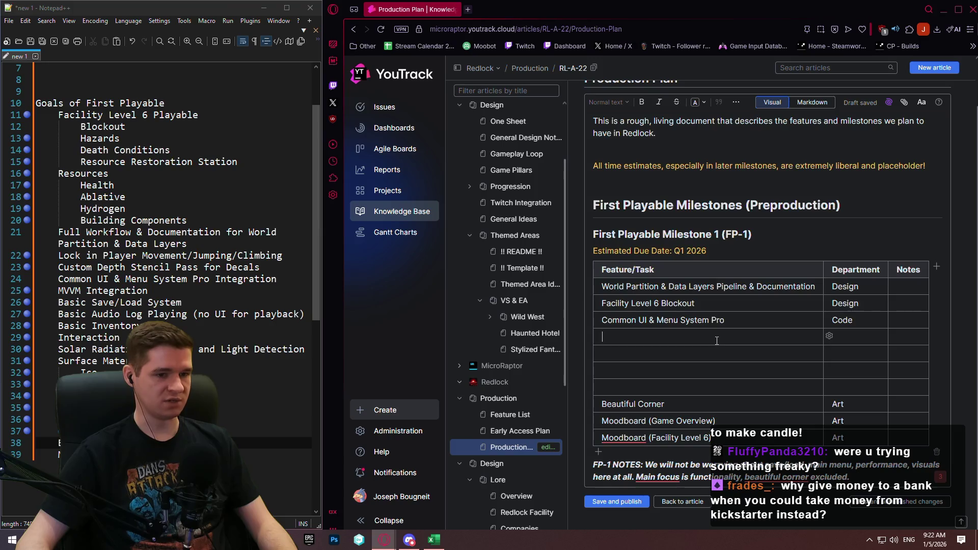
click(713, 301)
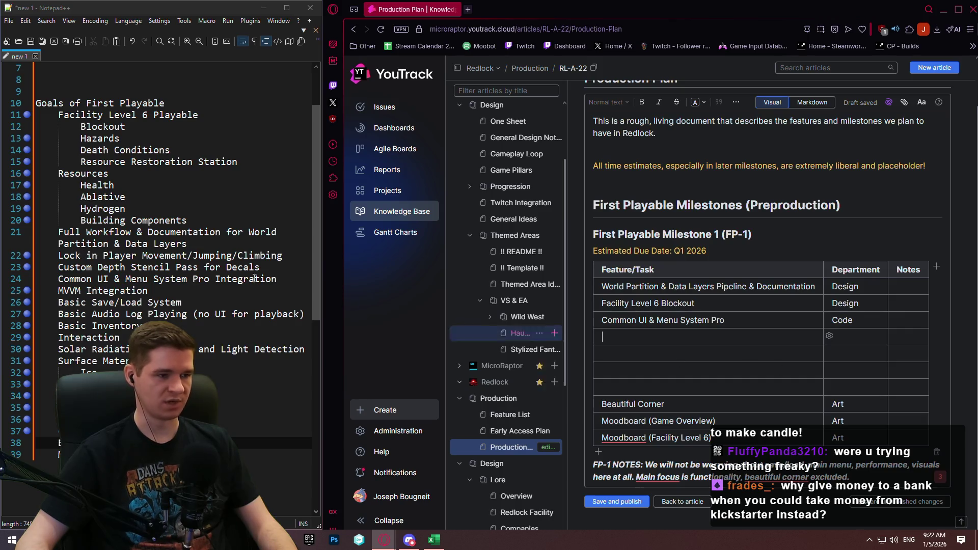
click(199, 314)
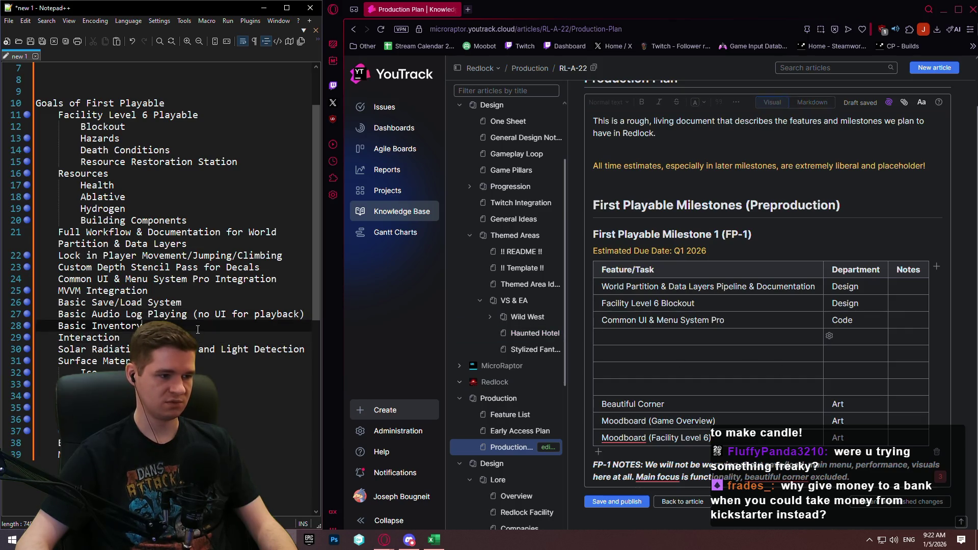
click(218, 358)
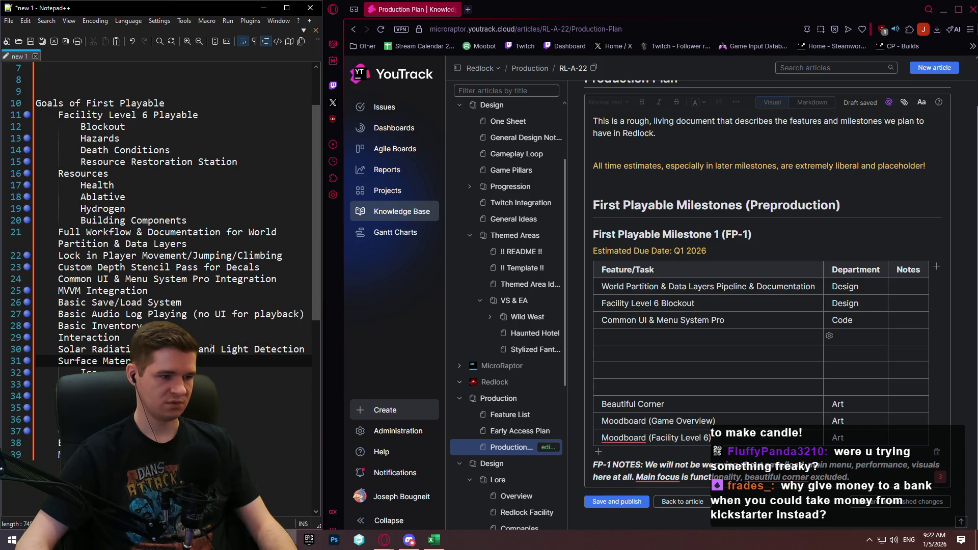
click(211, 348)
click(197, 360)
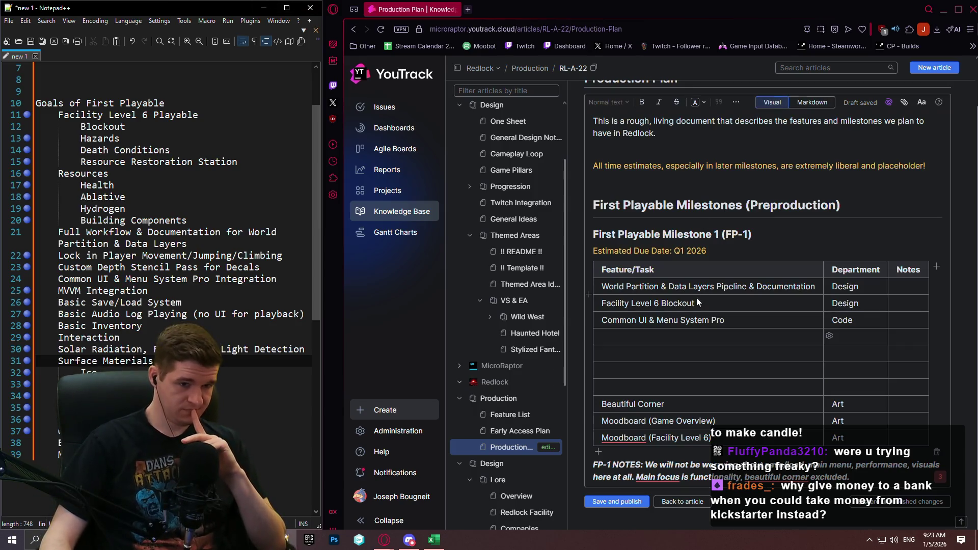
click(668, 313)
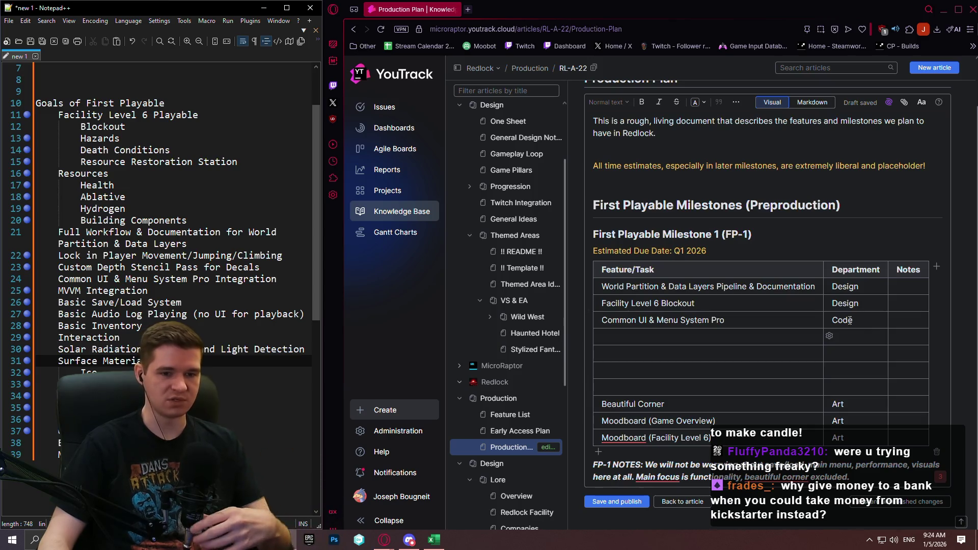
click(654, 337)
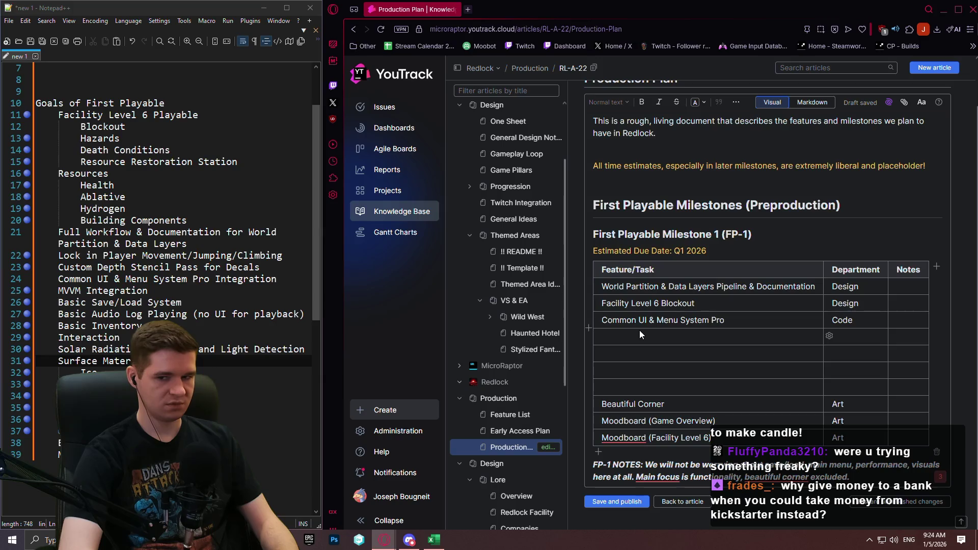
Add 'Game Lore Continuation' with department Design as the fourth FP-1 row.
text(Game Lore CO)
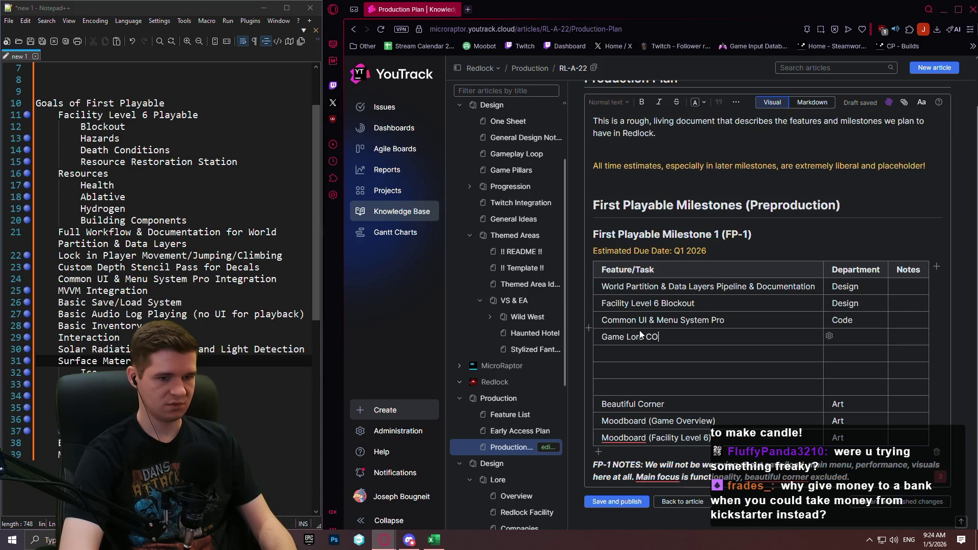
key(BackSpace)
text(ontinu)
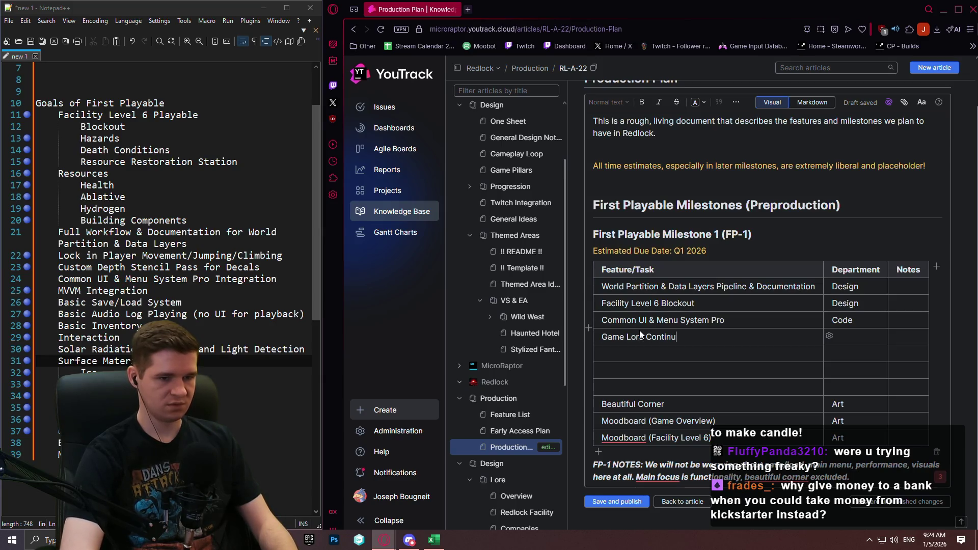
text(at)
text(ion)
key(Tab)
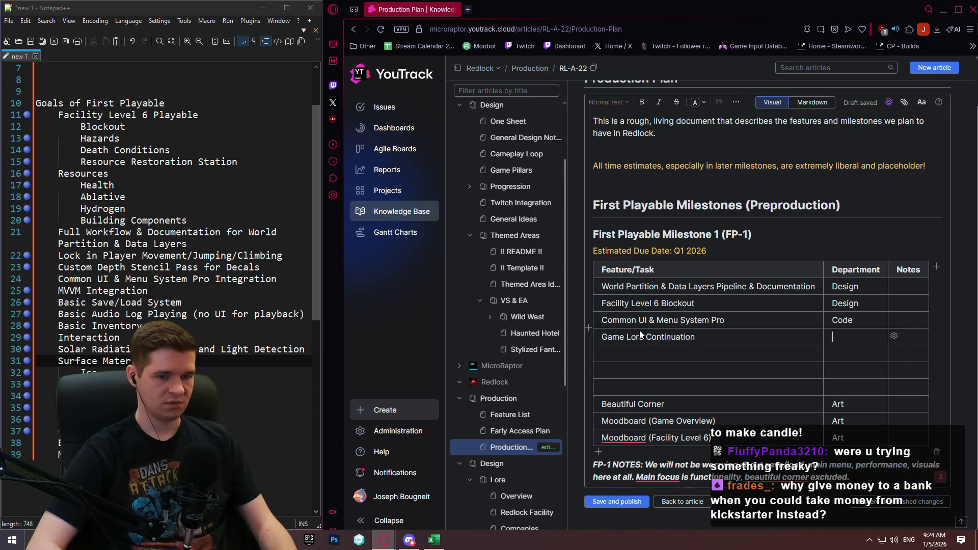
text(Design)
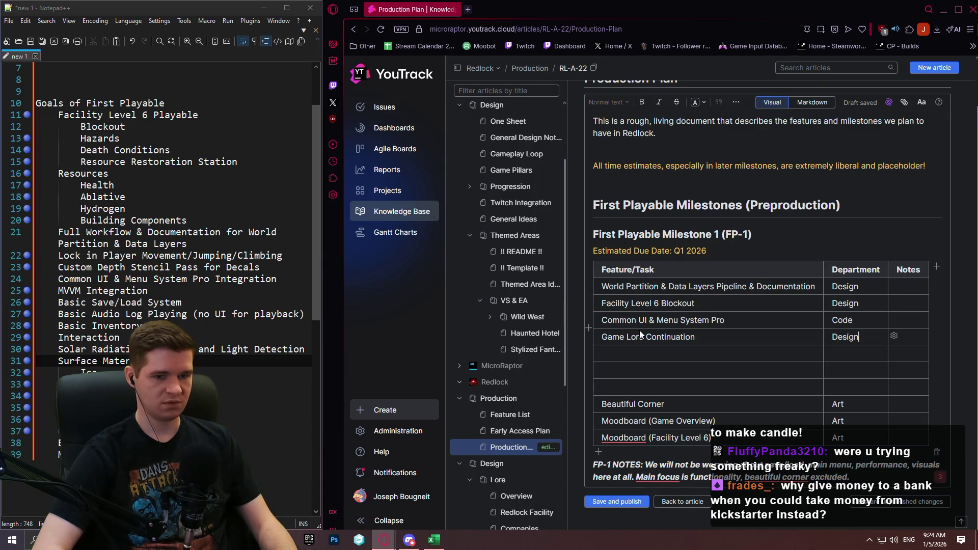
key(Tab)
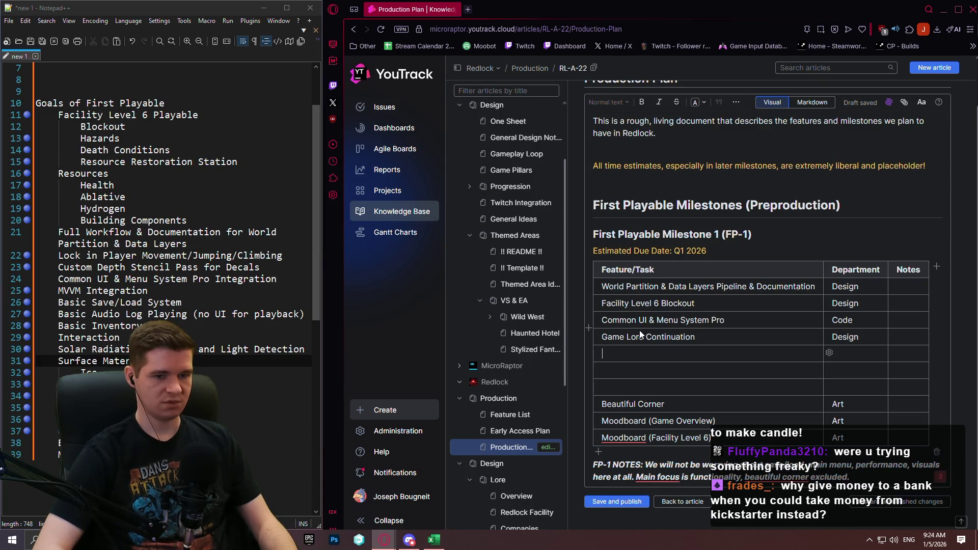
Collapse another project's article tree and leave the Production Plan editor.
scroll(511, 282, down, 2)
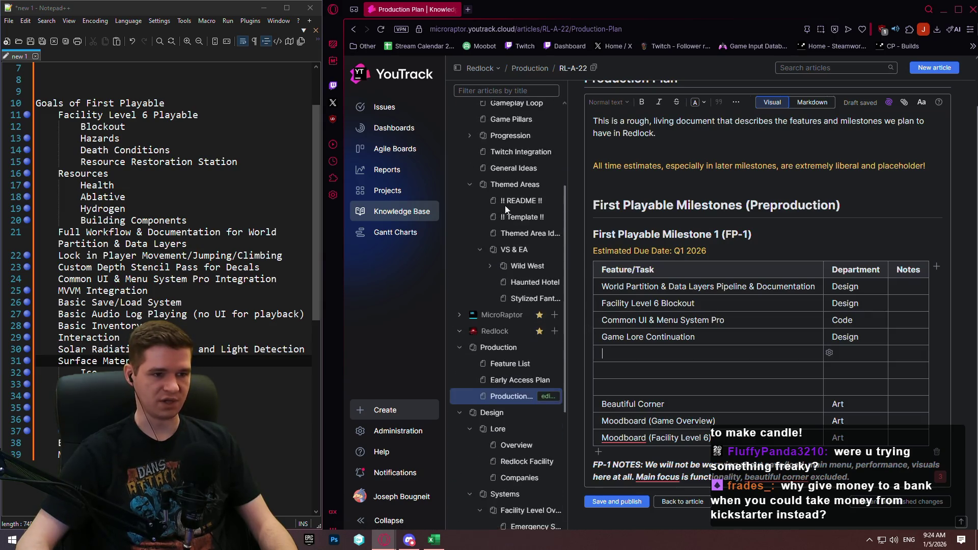
scroll(506, 209, up, 5)
click(460, 127)
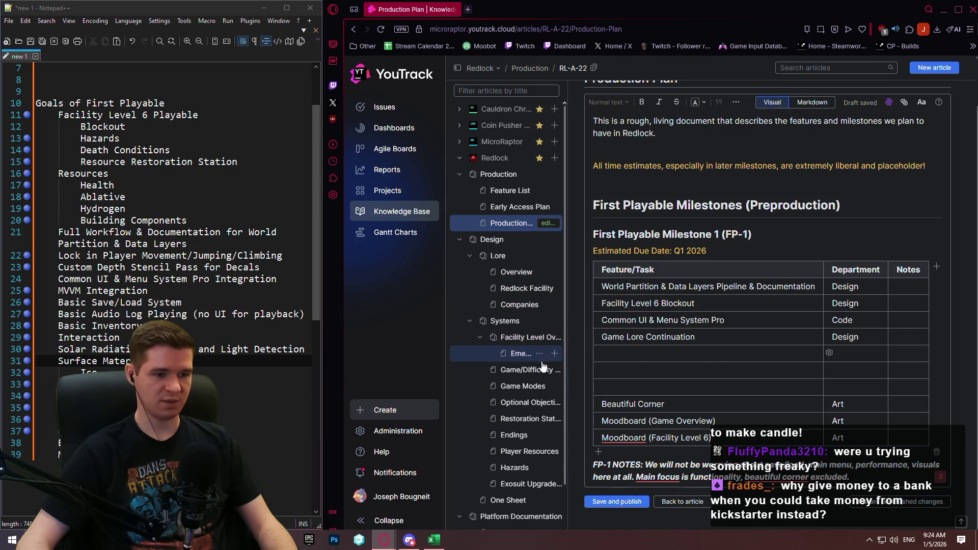
click(684, 358)
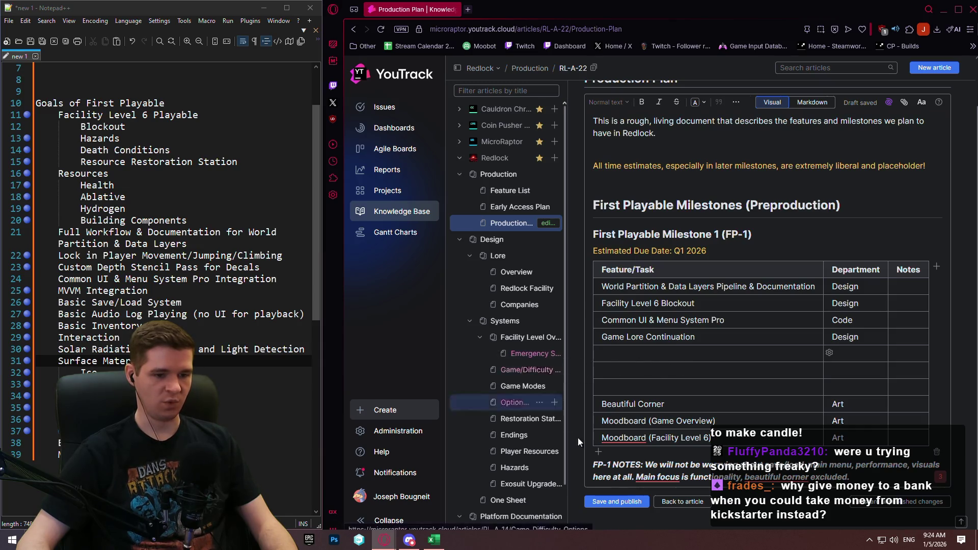
click(616, 501)
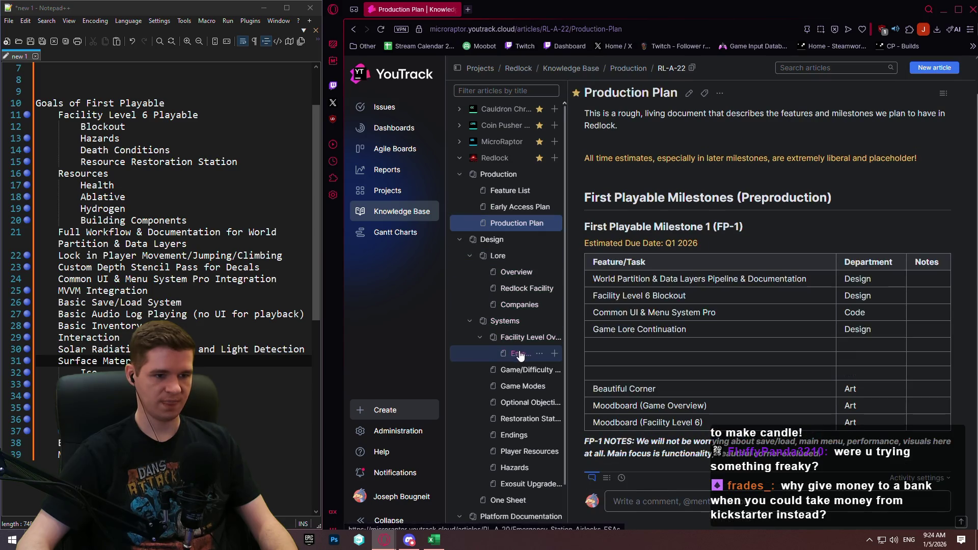
Browse the Systems articles from Emergency Station Airlocks through Hazards to Exosuit Upgrades.
click(519, 355)
click(512, 337)
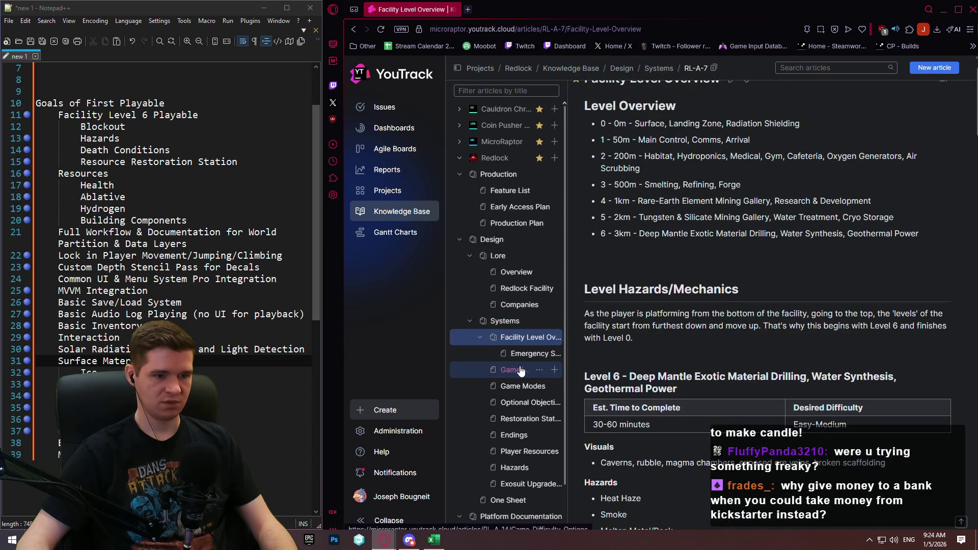
click(520, 371)
click(519, 386)
click(520, 402)
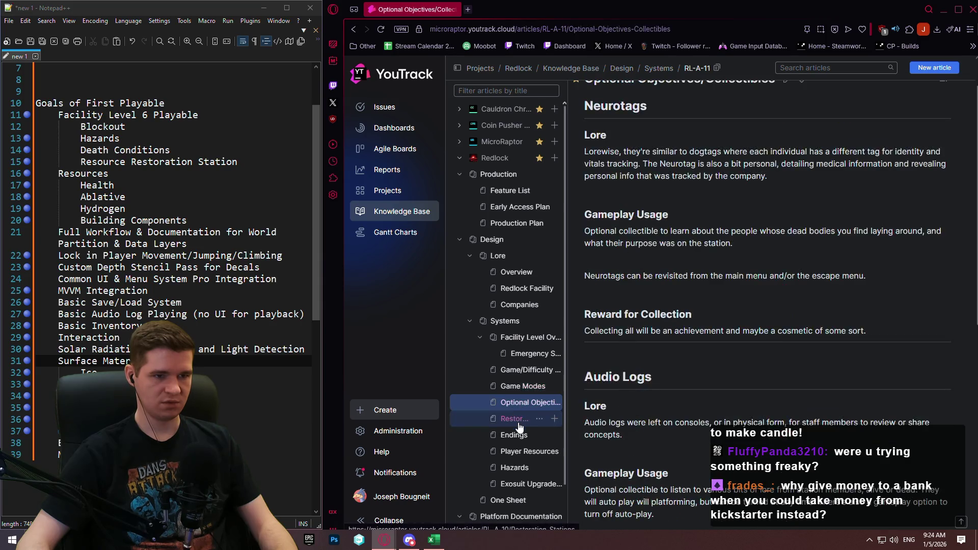
click(518, 423)
click(514, 436)
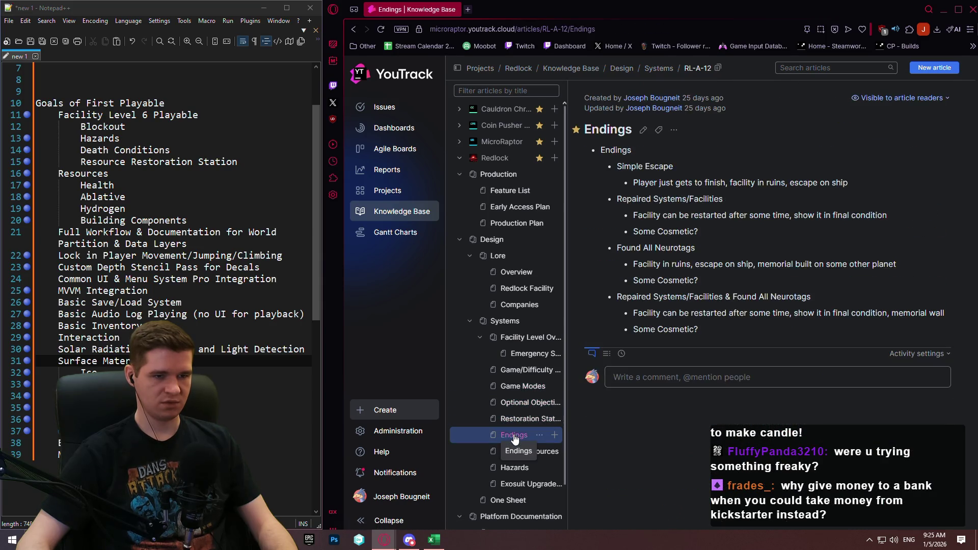
click(516, 453)
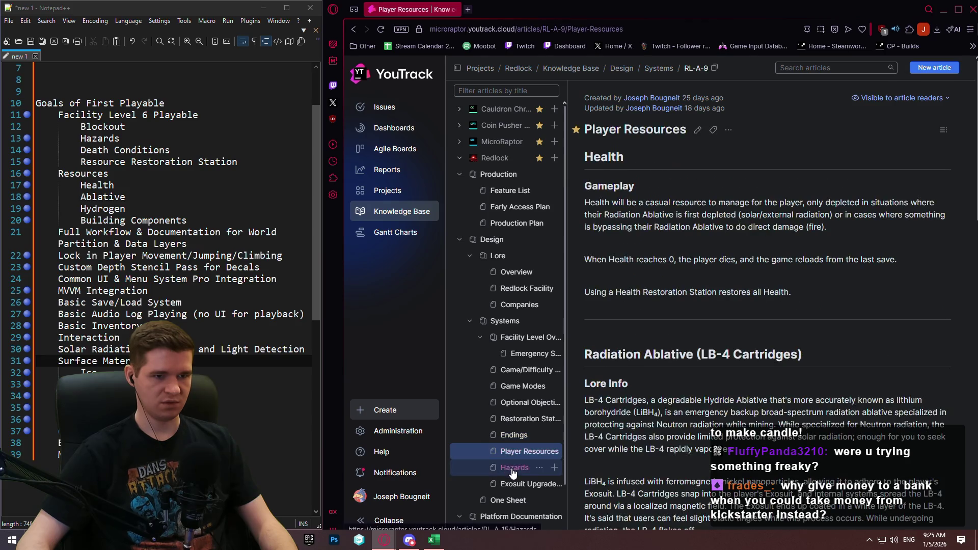
click(513, 469)
scroll(600, 435, down, 5)
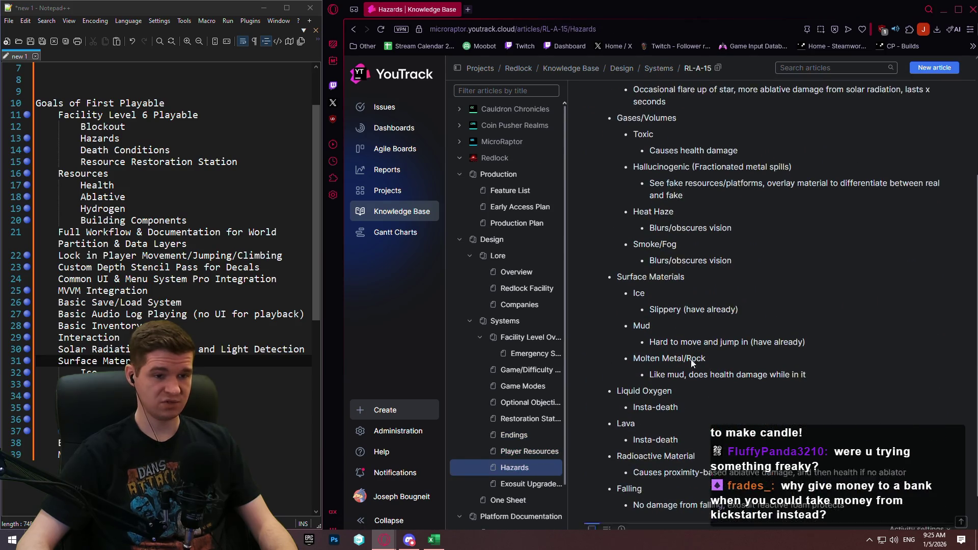
click(515, 484)
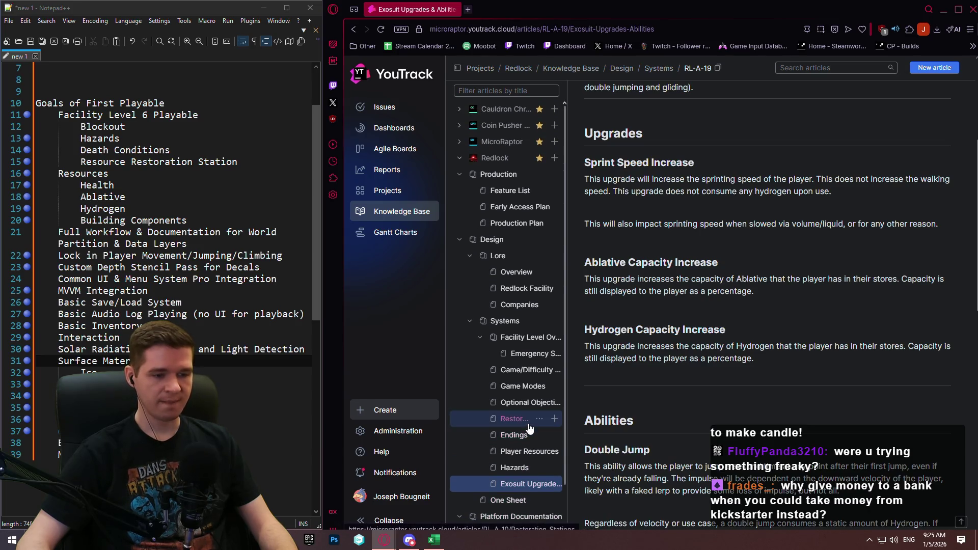
click(204, 477)
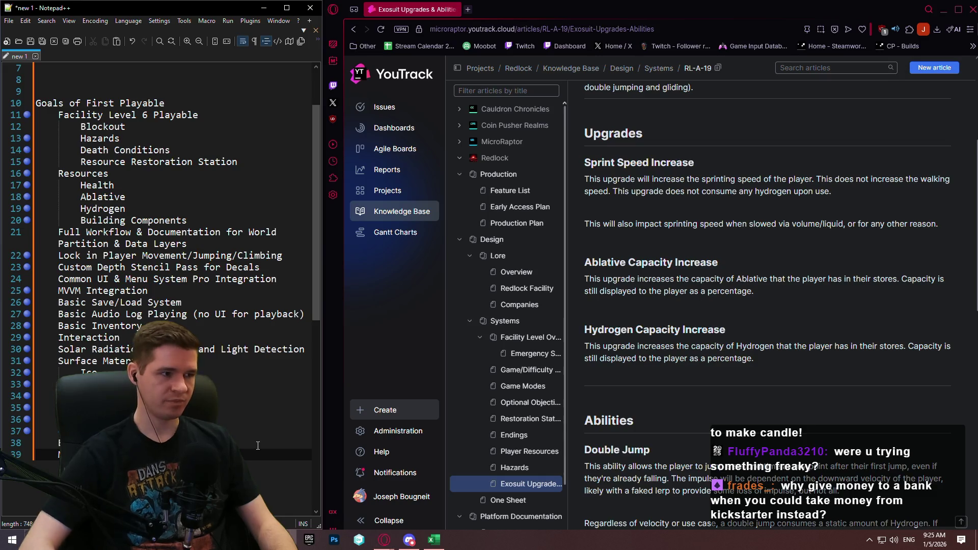
Add 'Itemss' and 'Tools Weapon' as new lines at the end of the notes.
text(Items)
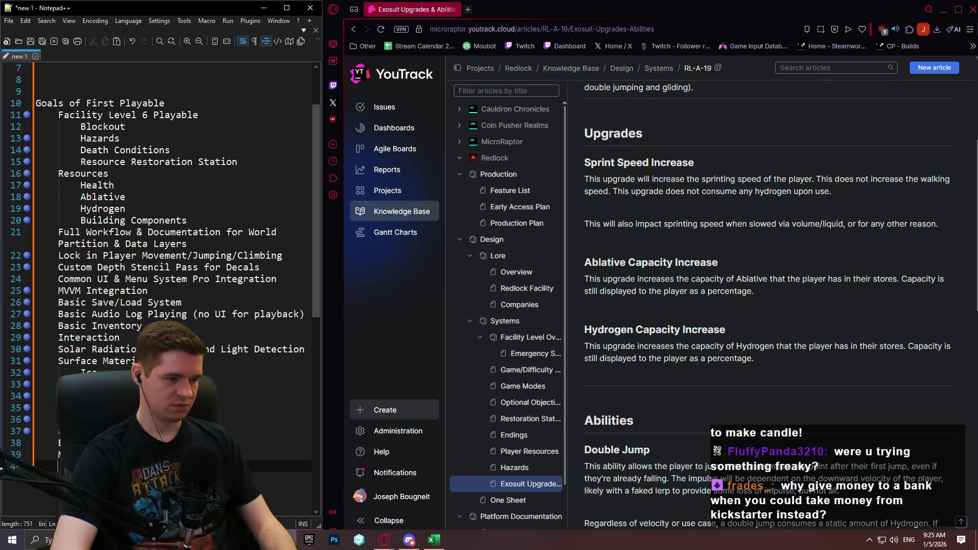
text(s)
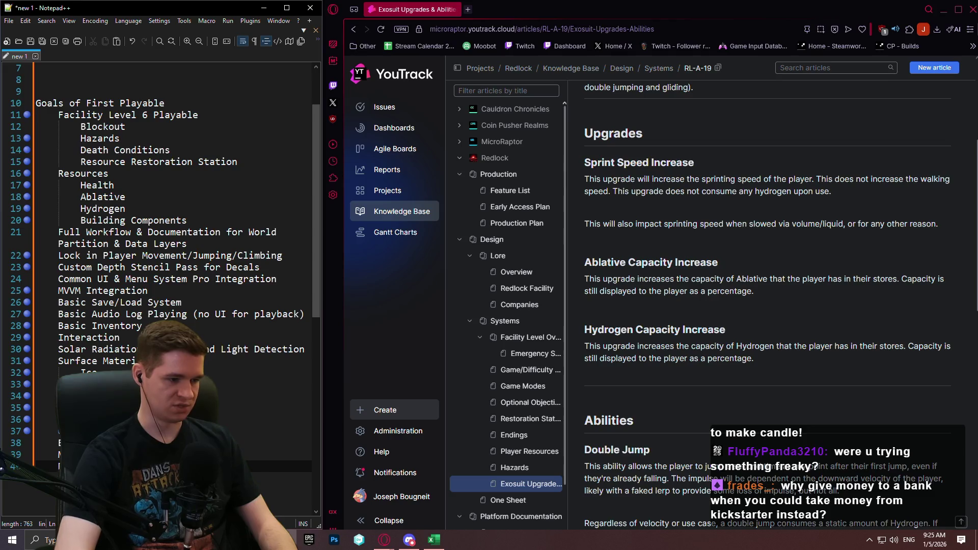
key(Return)
text(Tools )
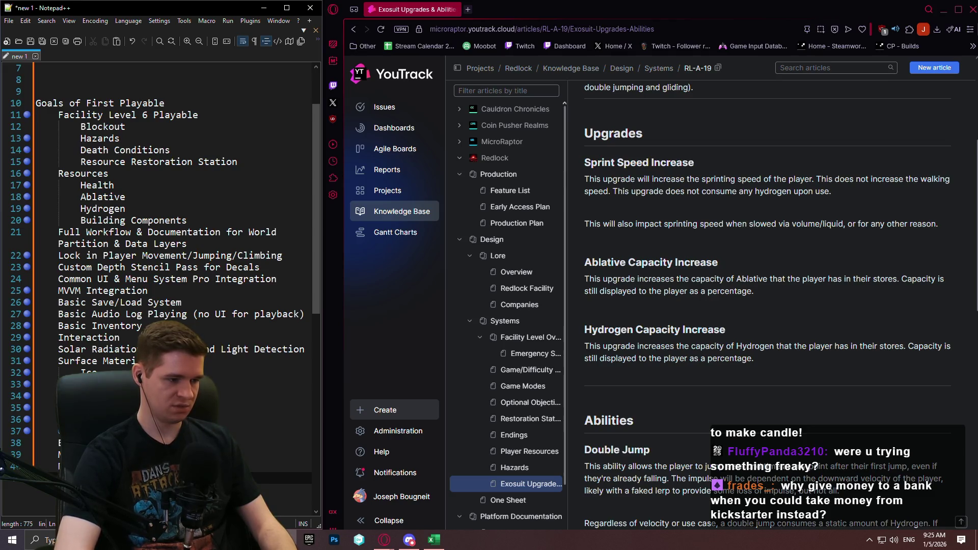
text(Weapon)
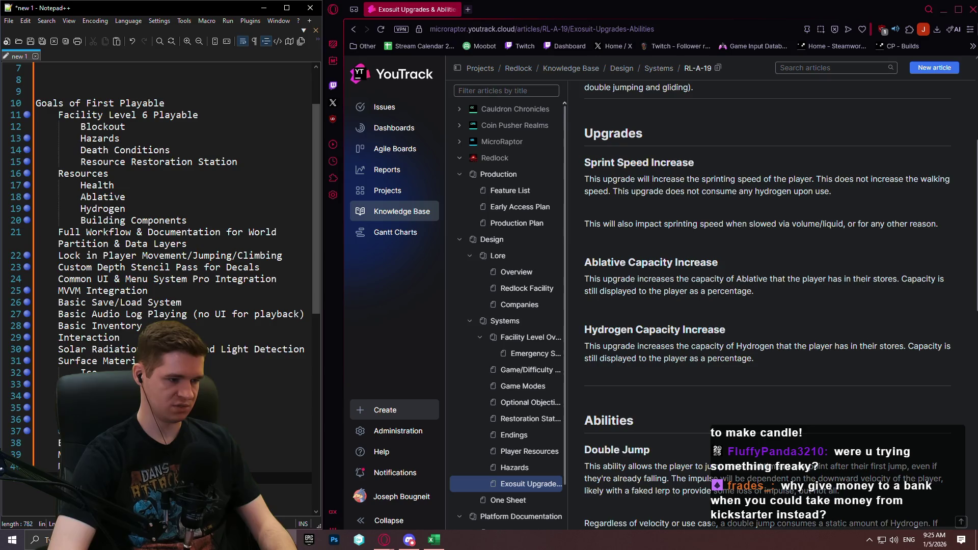
key(Return)
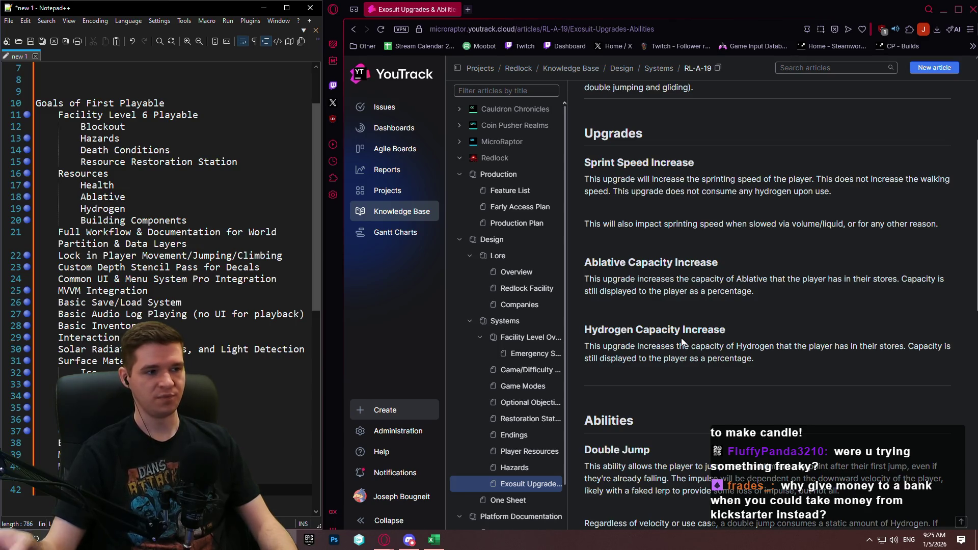
click(501, 223)
Reopen the Production Plan article in edit mode.
click(500, 207)
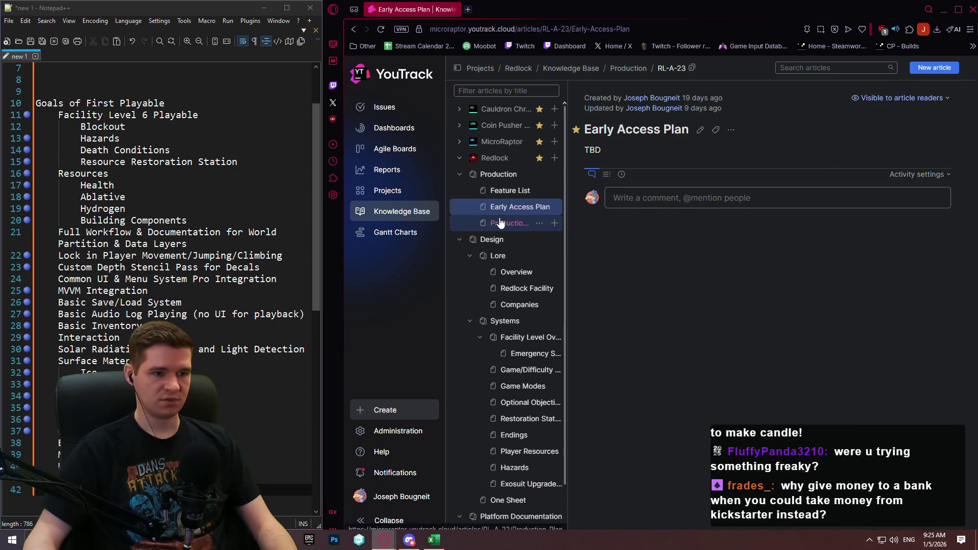
click(500, 223)
click(689, 130)
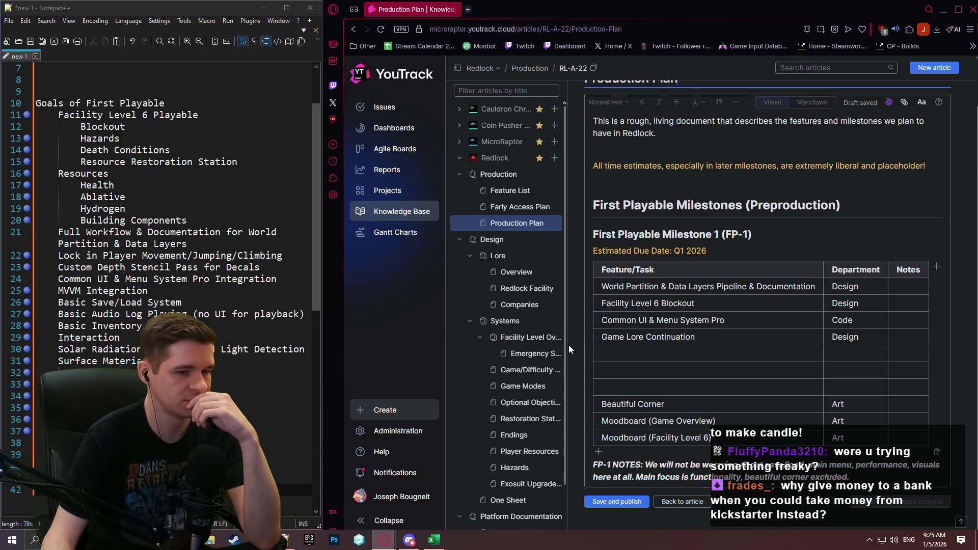
Add a 'Hazard Documentation (R-A15)' row with department Design below Game Lore Continuation.
click(621, 353)
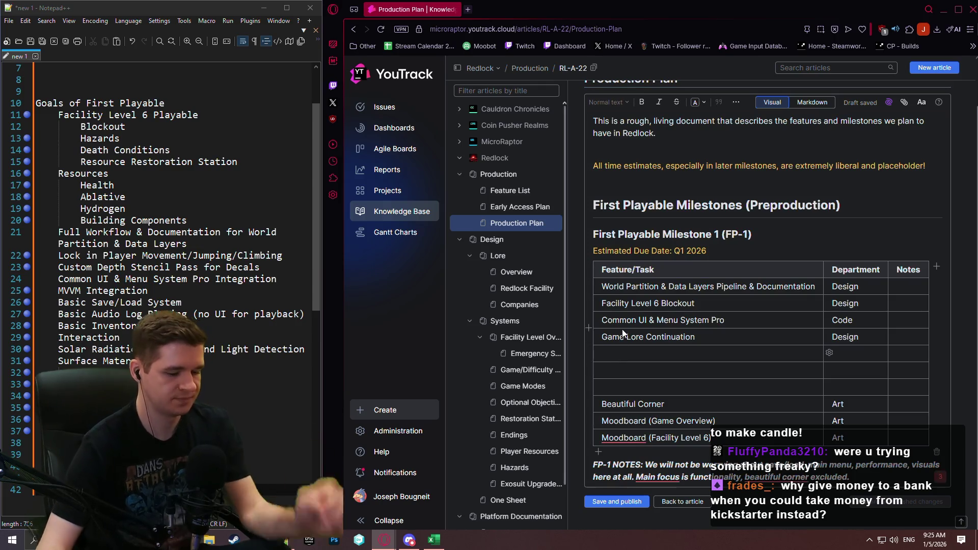
text(Hazard )
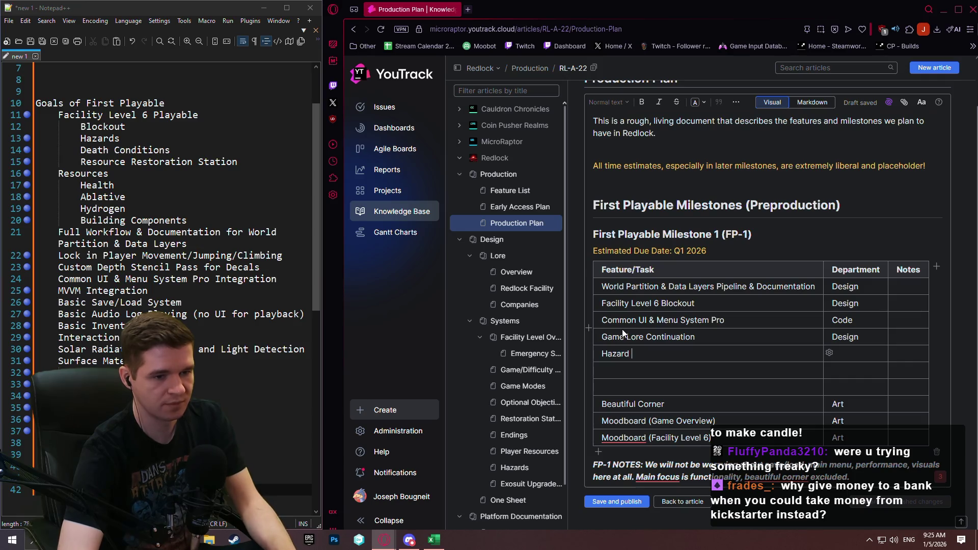
text(Documentation)
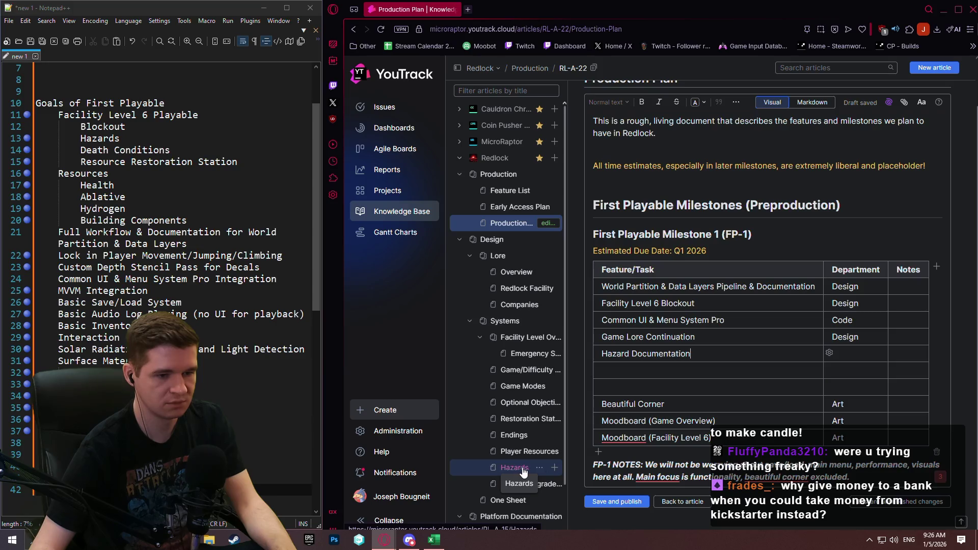
text( (RL)
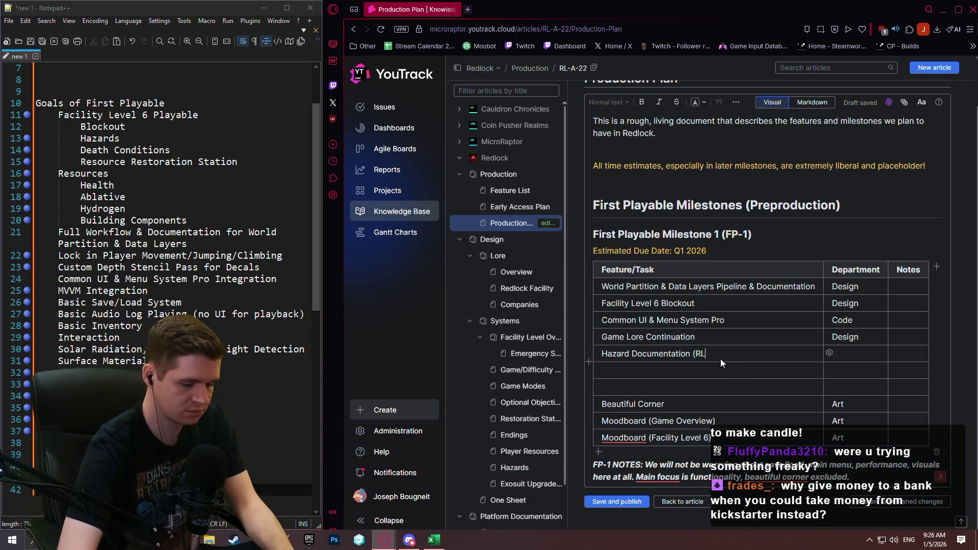
text(-A-15)
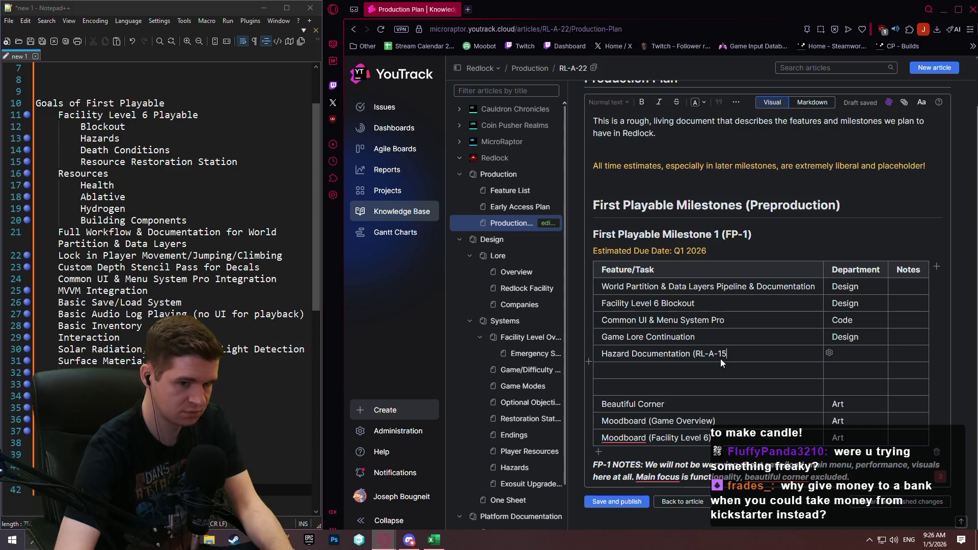
text())
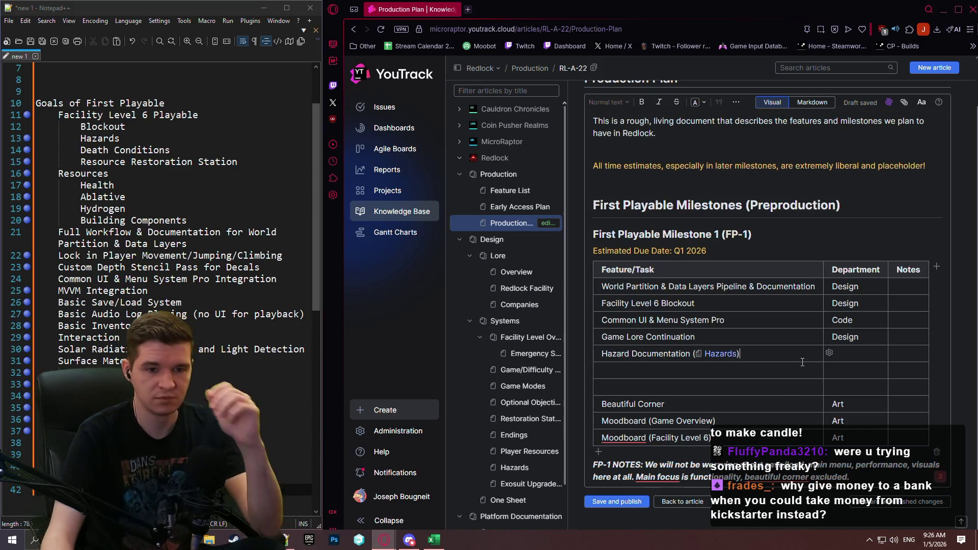
click(870, 350)
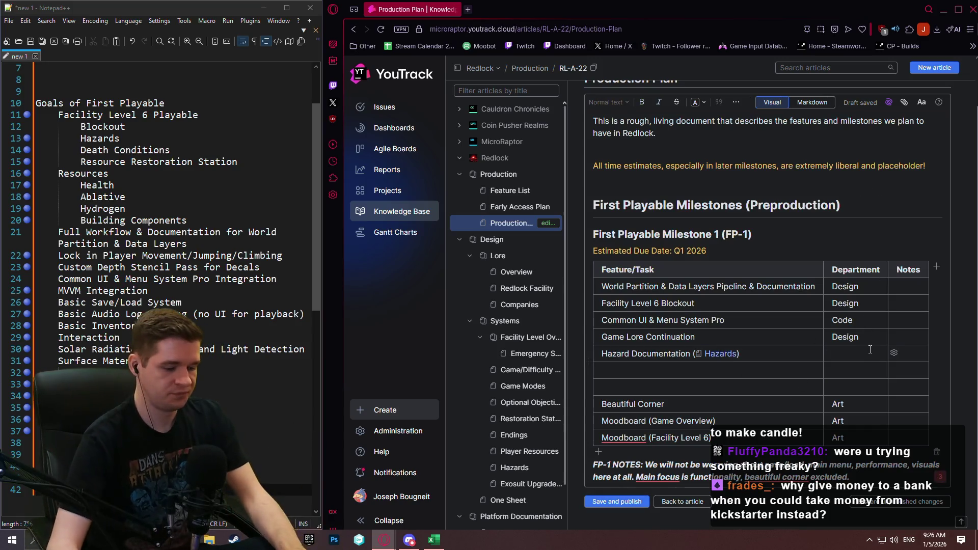
text(Design)
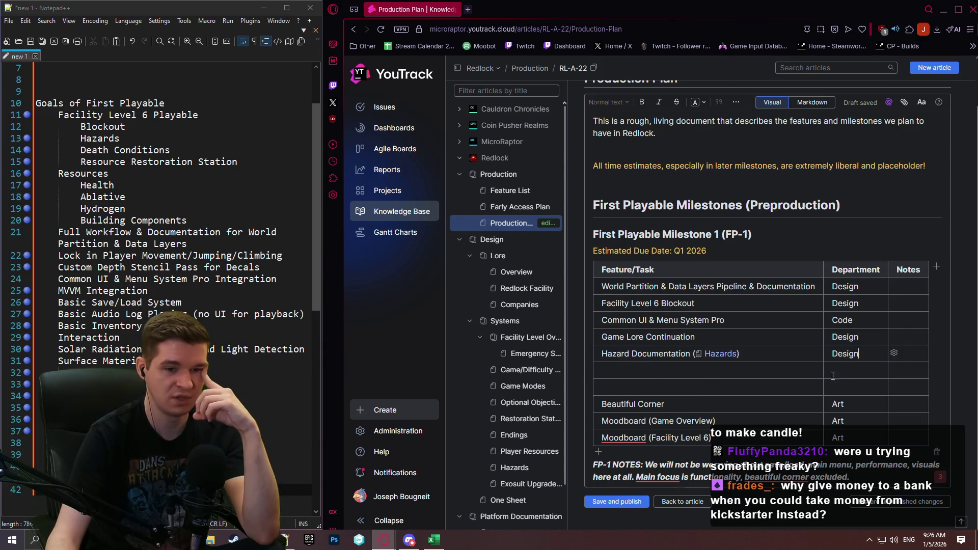
click(785, 372)
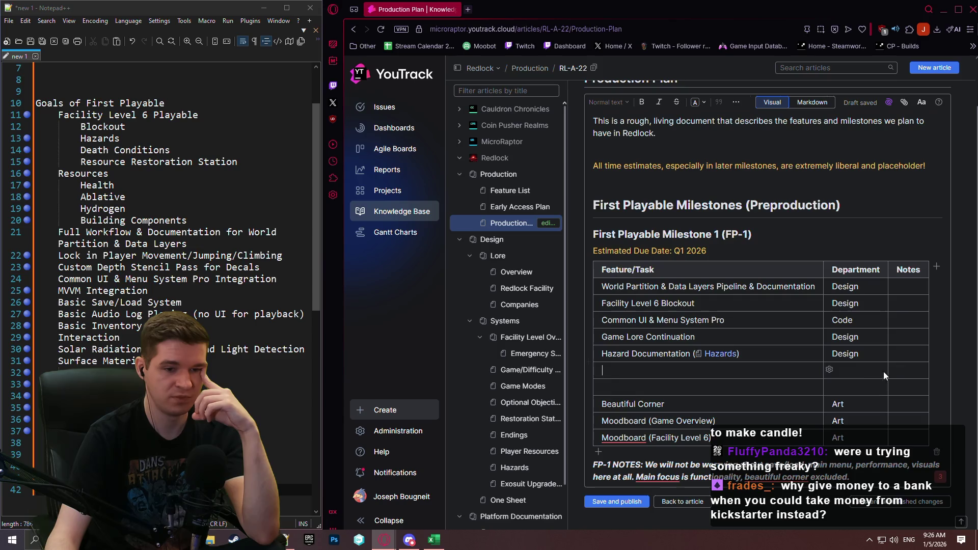
Delete both blank rows between Hazard Documentation and Beautiful Corner in the FP-1 table.
click(828, 372)
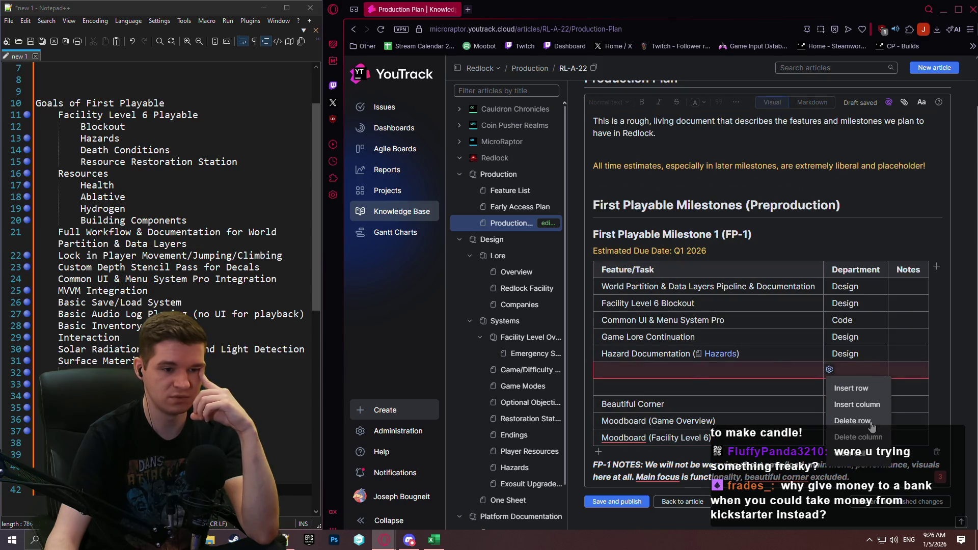
click(871, 422)
click(830, 386)
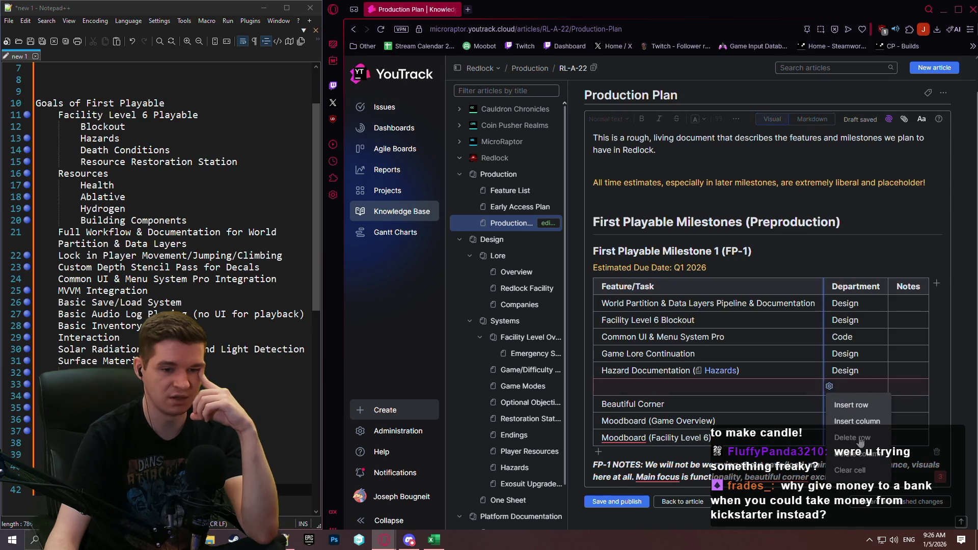
click(869, 437)
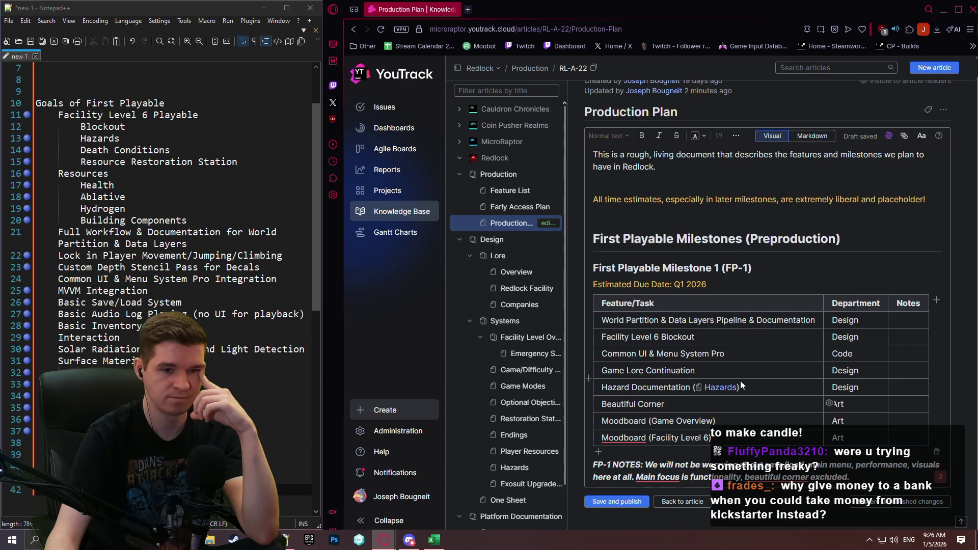
Add an 'Article' column to the FP-1 table and move the Hazards link into Hazard Documentation's Article cell.
click(937, 300)
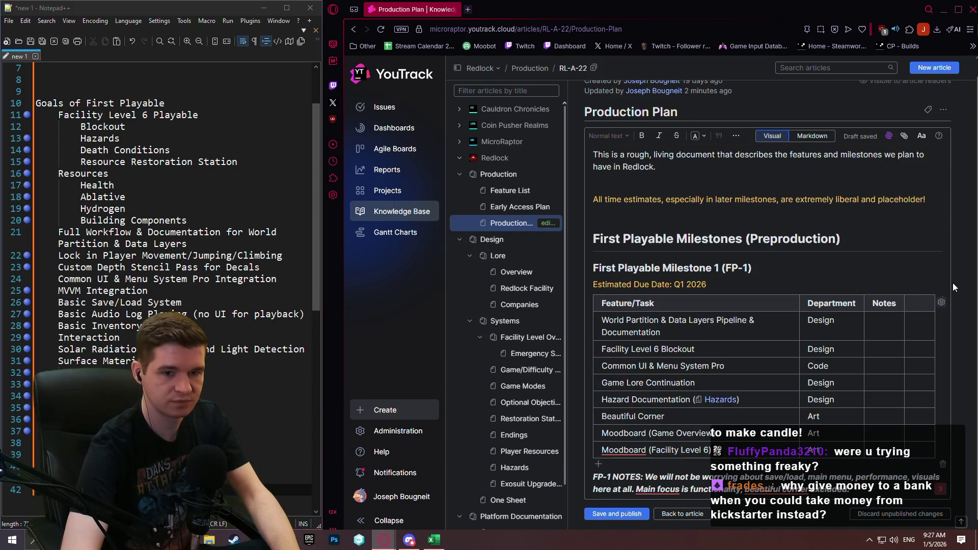
text(Article)
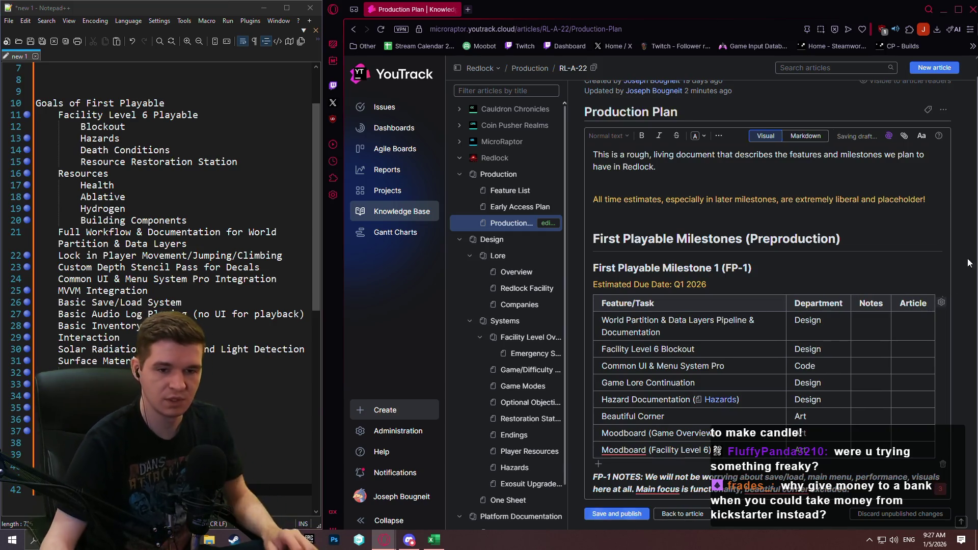
click(748, 397)
key(BackSpace)
key(BackSpace)
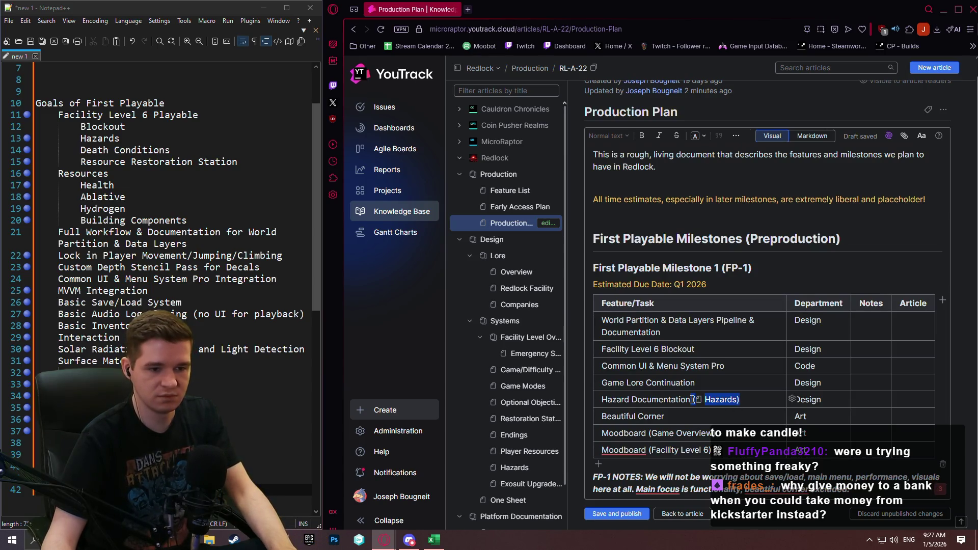
key(BackSpace)
key(BackSpace)
key(BackSpace)
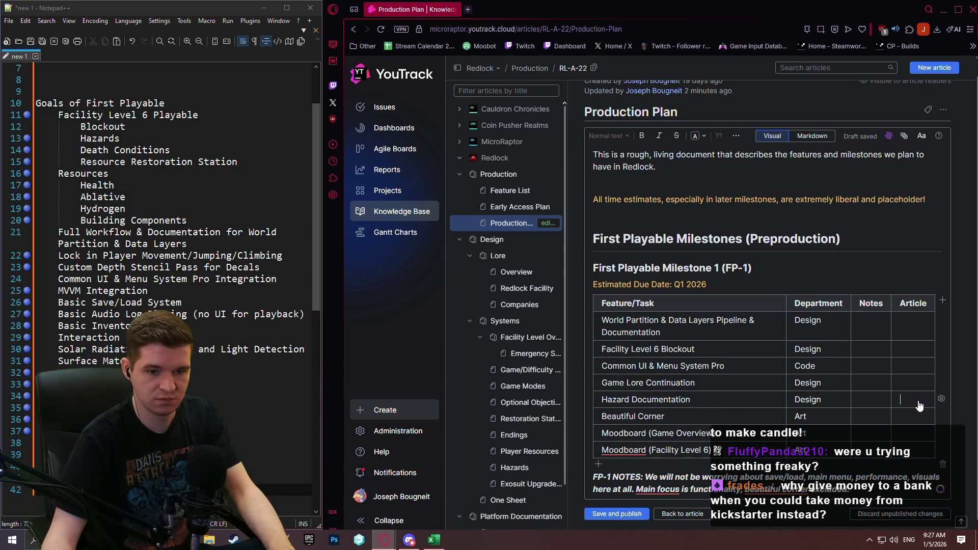
click(918, 402)
text((Hazards))
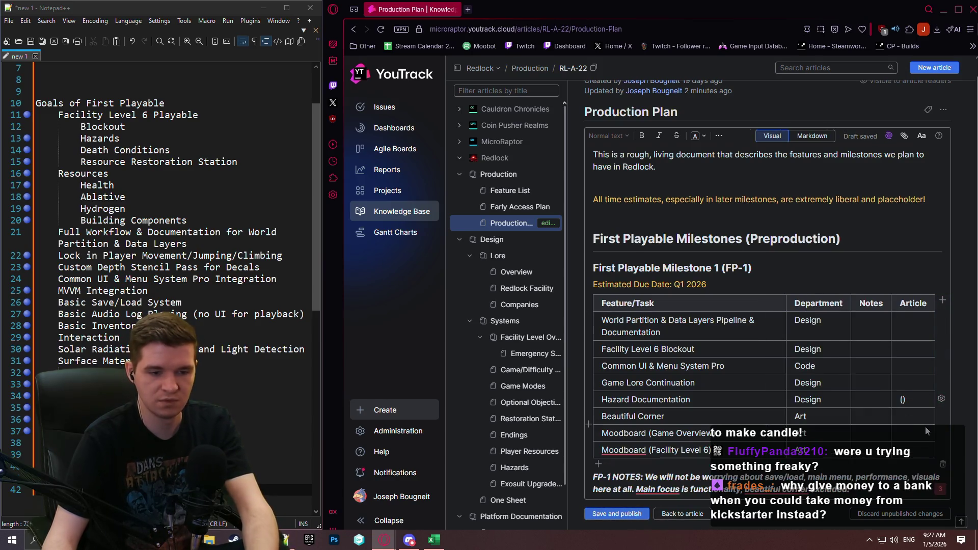
click(750, 402)
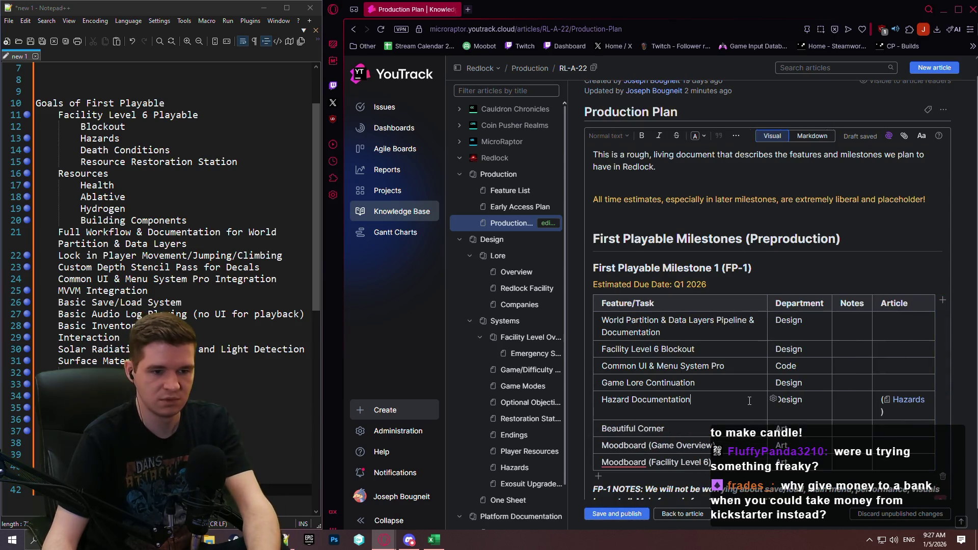
scroll(768, 294, down, 1)
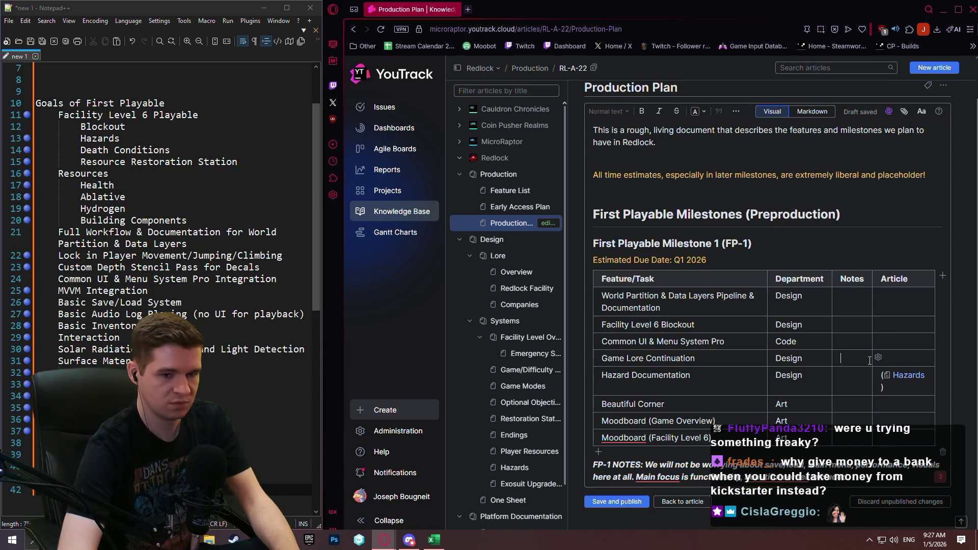
Enter 'Redlock Facility, Company' in Game Lore Continuation's Notes cell, fixing the typo and dismissing spellcheck.
text(Relock)
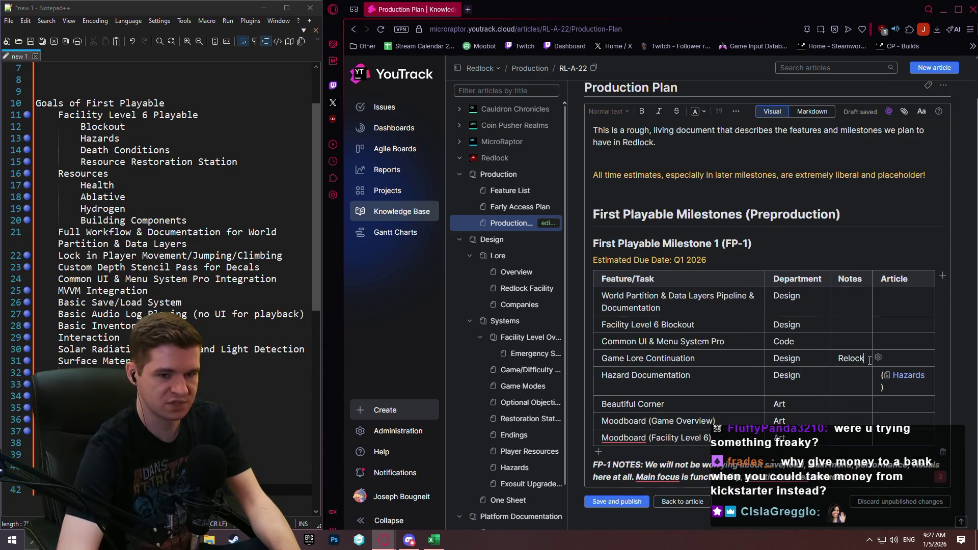
key(BackSpace)
key(BackSpace)
key(BackSpace)
text(dlock Facil)
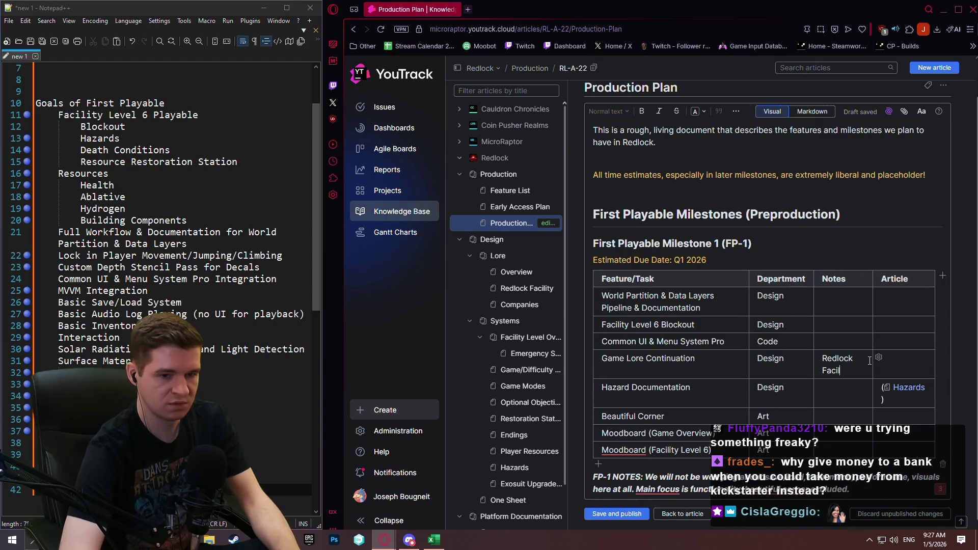
text(ity, Company)
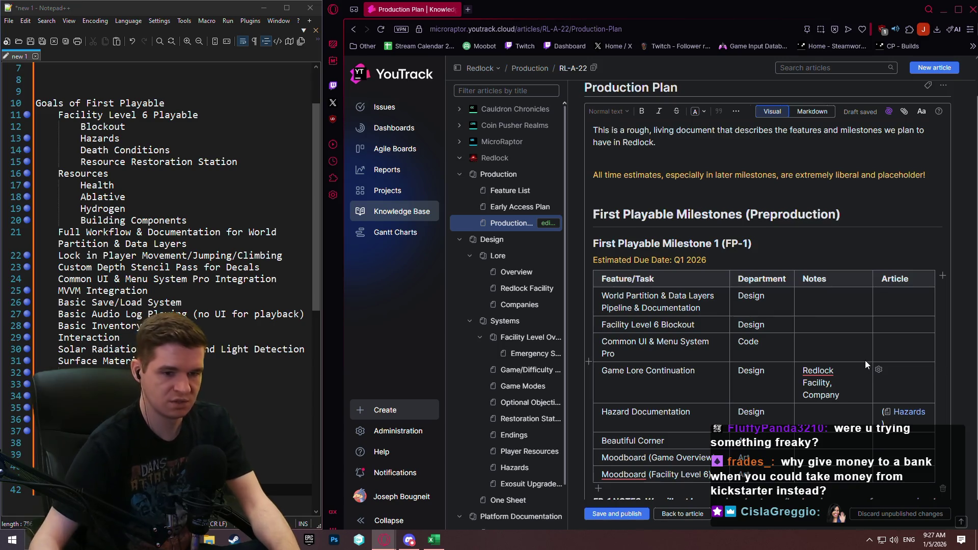
right_click(810, 368)
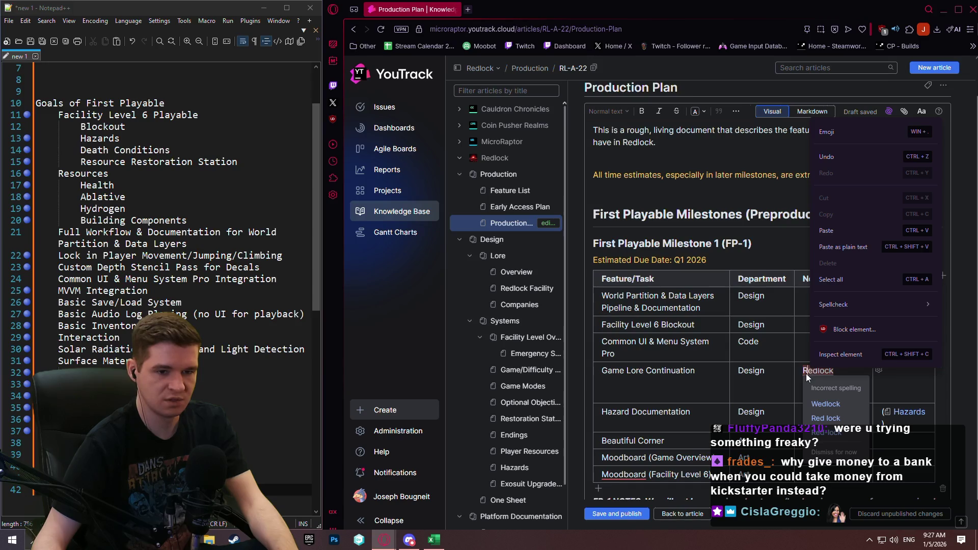
click(806, 374)
click(826, 376)
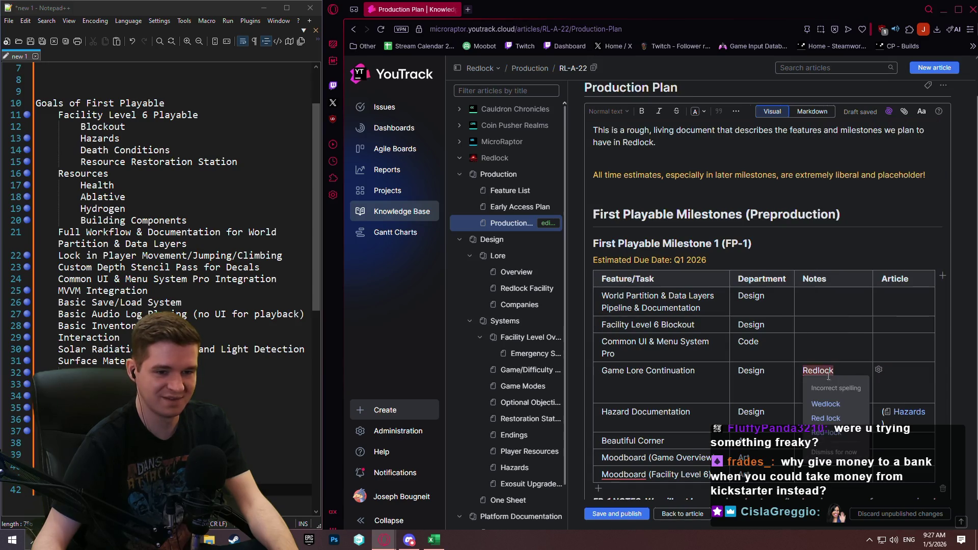
text(Facility, Company)
click(852, 395)
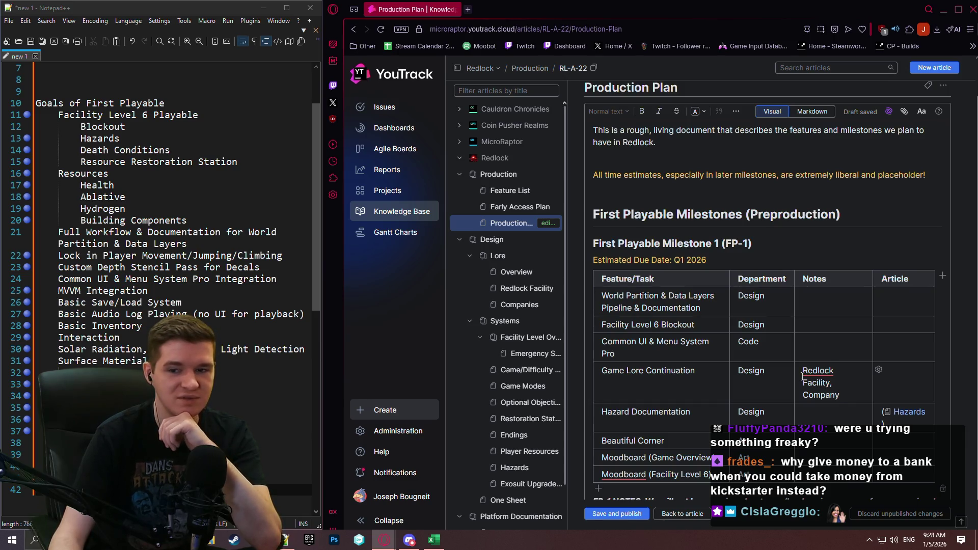
click(819, 370)
key(Escape)
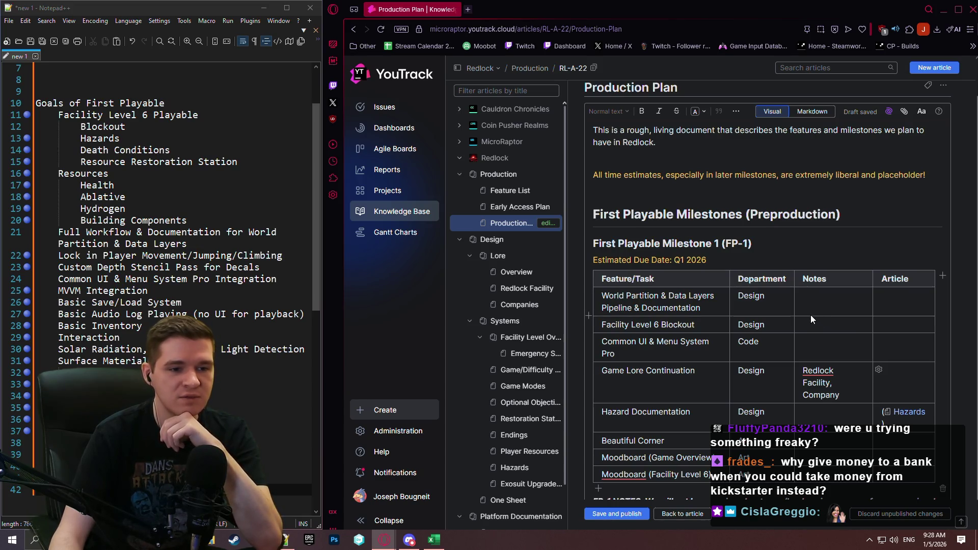
Add a red 'NEED' flag in the World Partition pipeline row's Article cell.
click(911, 301)
text(NEED)
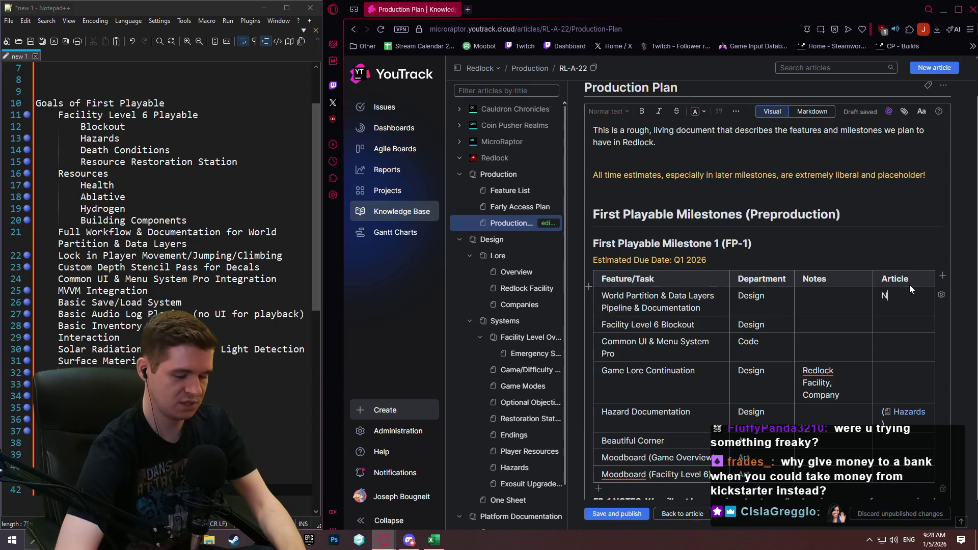
double_click(891, 295)
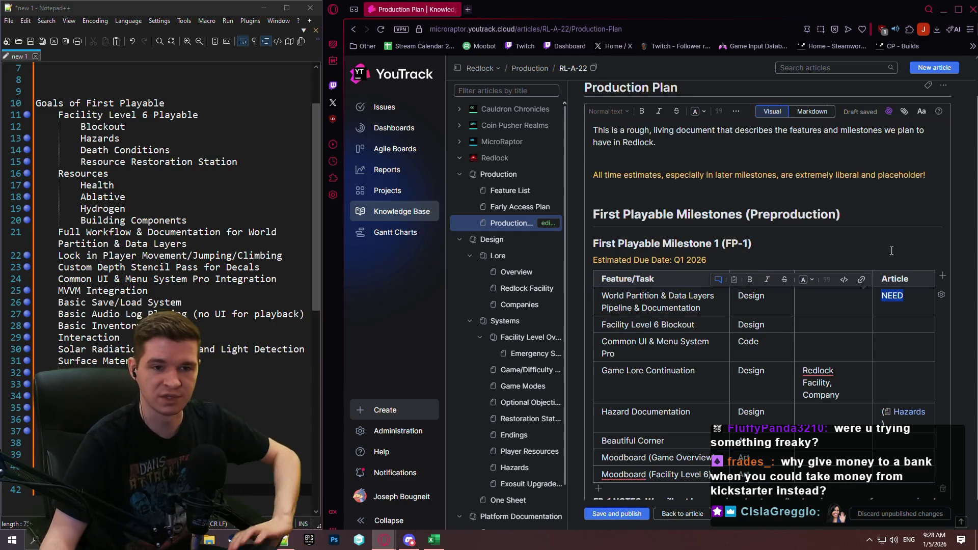
click(705, 111)
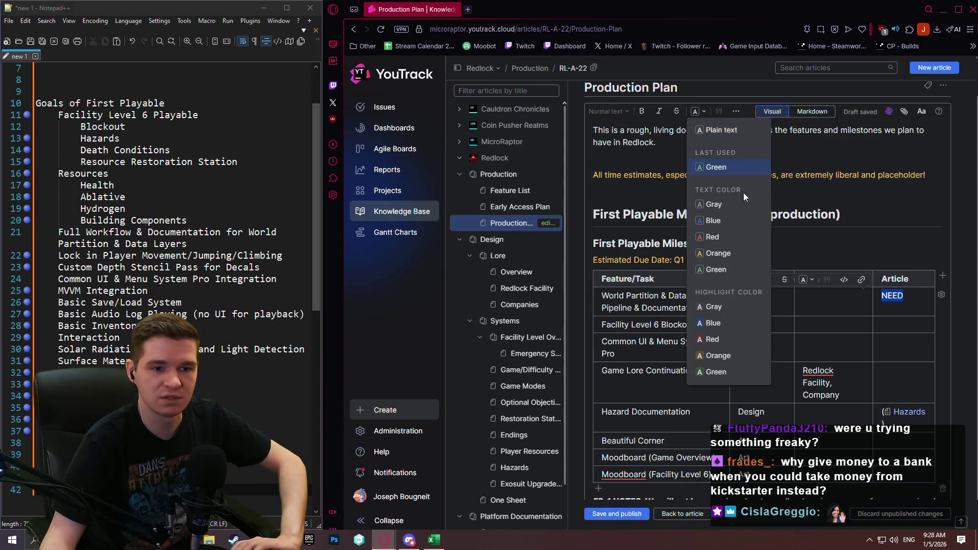
click(734, 350)
click(911, 327)
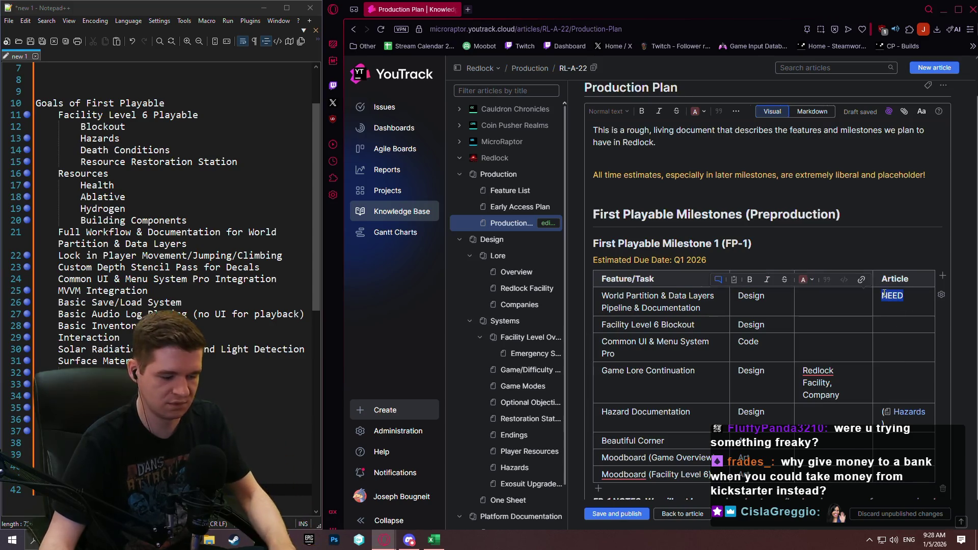
Add a red 'NEED' flag in the Common UI & Menu System Pro row's Article cell.
click(893, 345)
text(NEED)
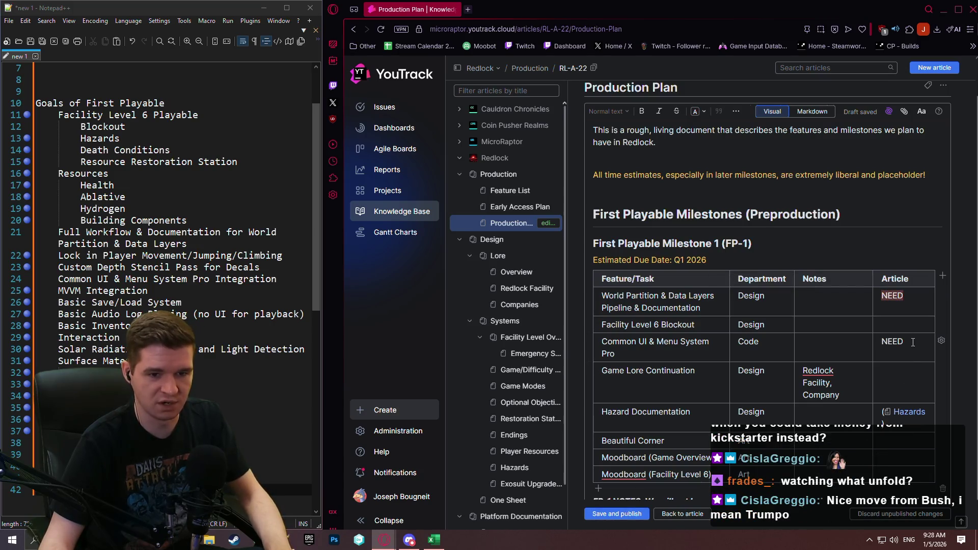
double_click(908, 342)
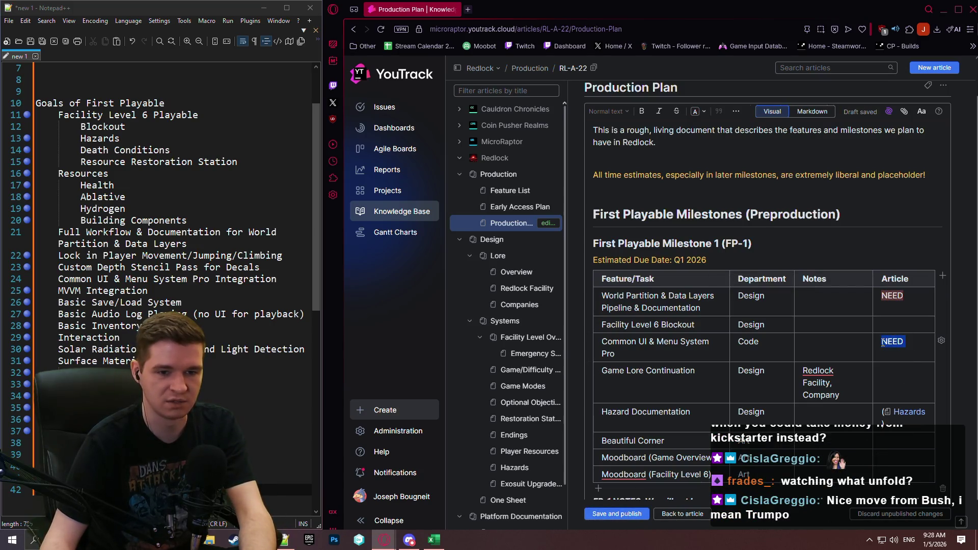
click(917, 339)
drag(909, 343, 880, 343)
click(701, 111)
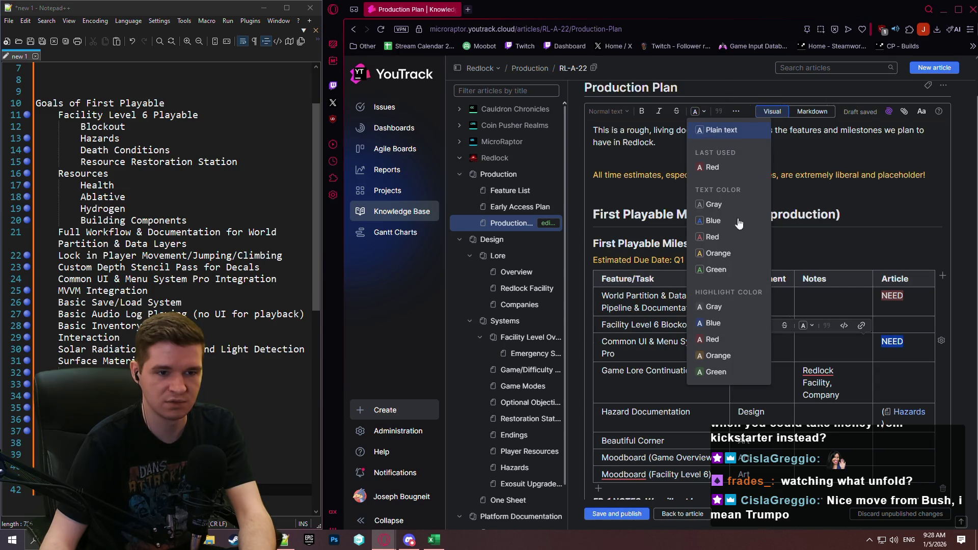
click(728, 353)
click(903, 375)
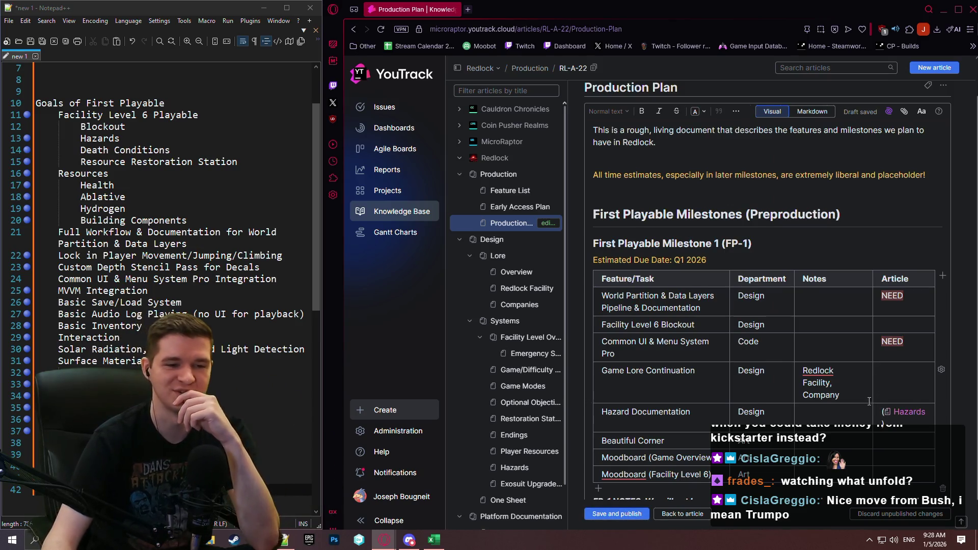
Save and publish the Production Plan article with its updated FP-1 table.
scroll(743, 303, down, 1)
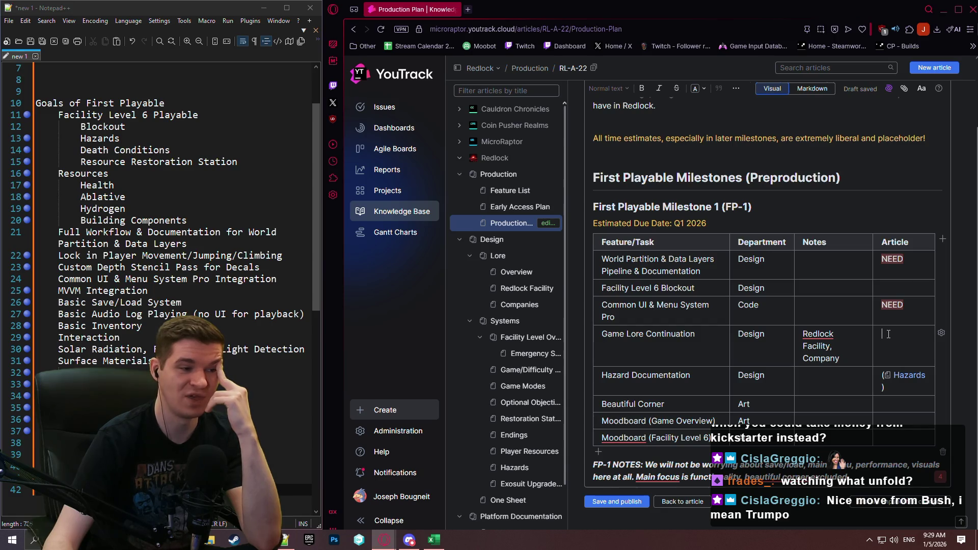
click(871, 353)
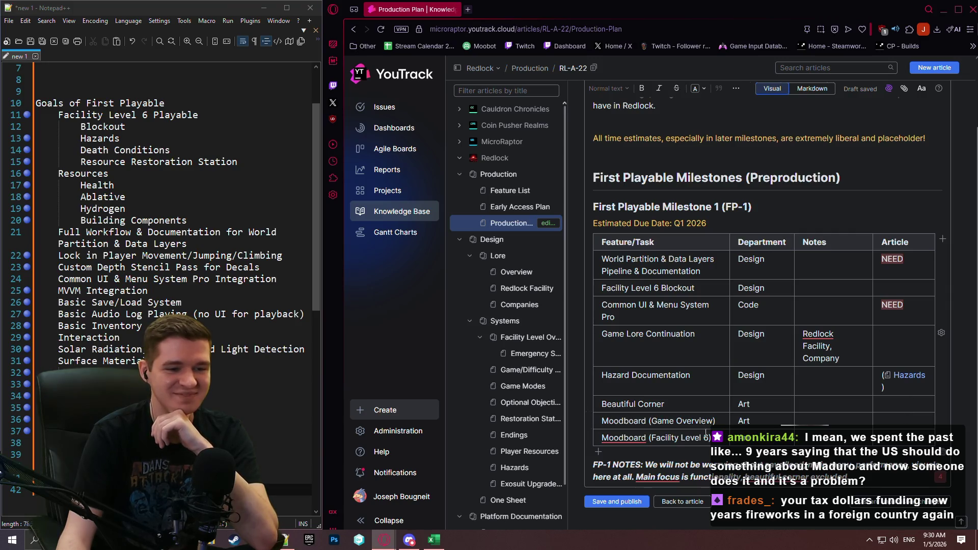
click(606, 506)
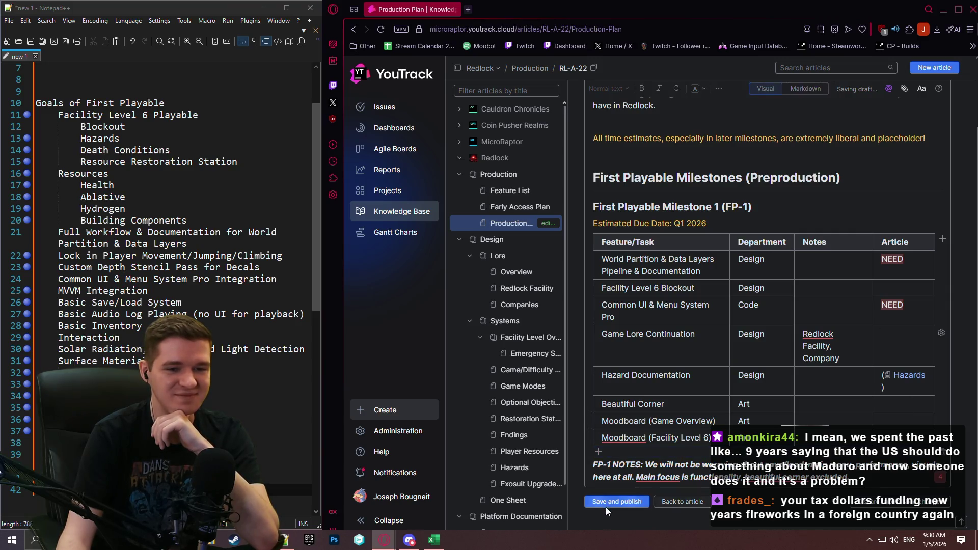
Reopen the article for editing, then select and deselect the FP-1 NOTES paragraph.
double_click(708, 127)
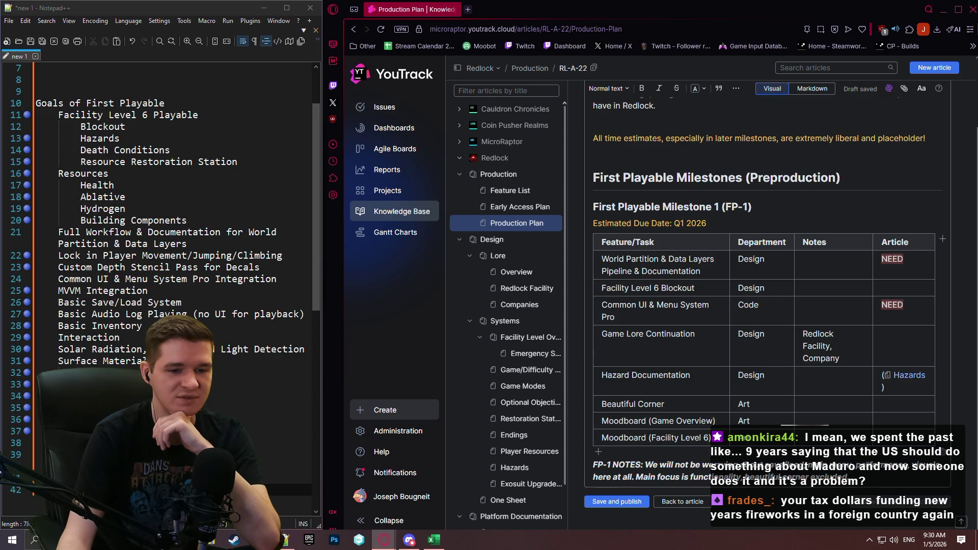
triple_click(878, 482)
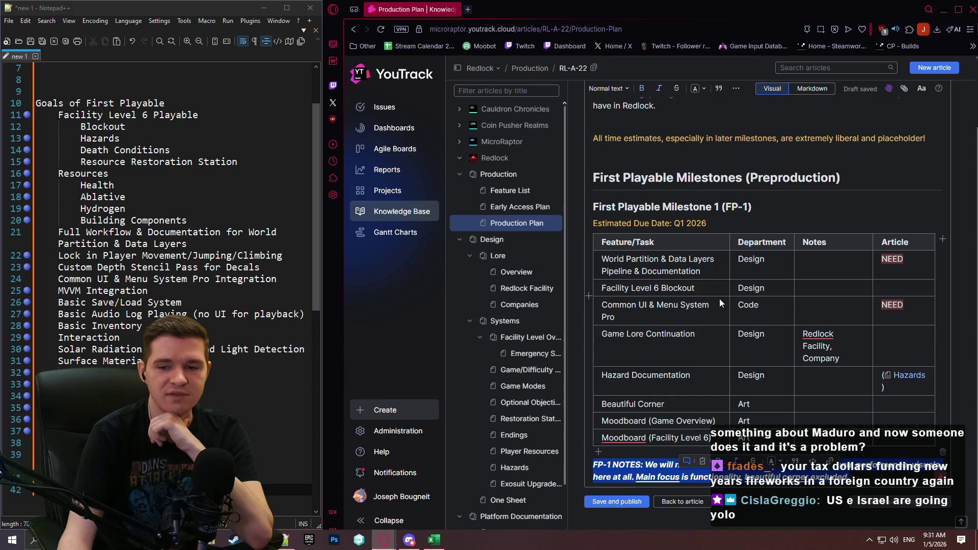
click(669, 205)
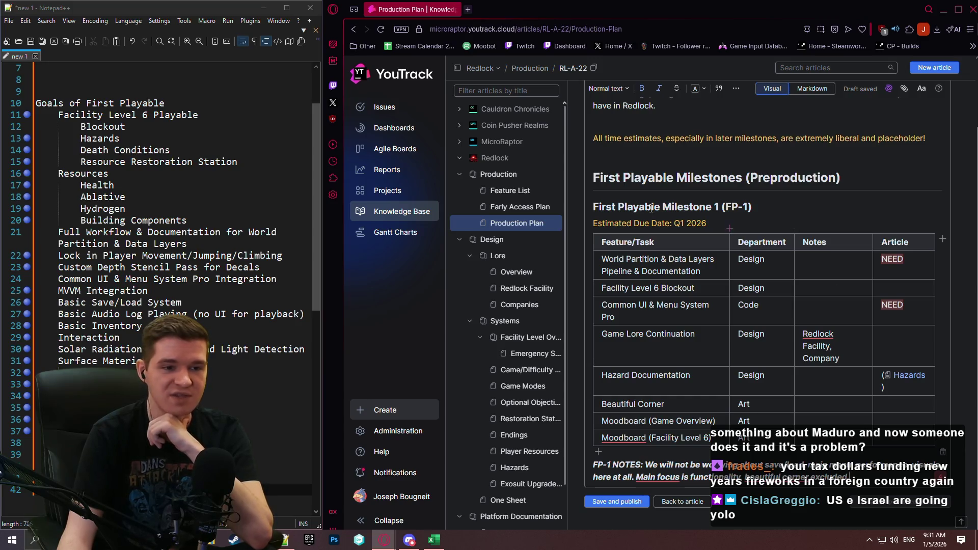
Copy the FP-1 heading, due date, table and notes, and paste a duplicate below the original notes.
mouse_move(593, 206)
mouse_down()
mouse_move(820, 351)
mouse_move(880, 493)
mouse_up()
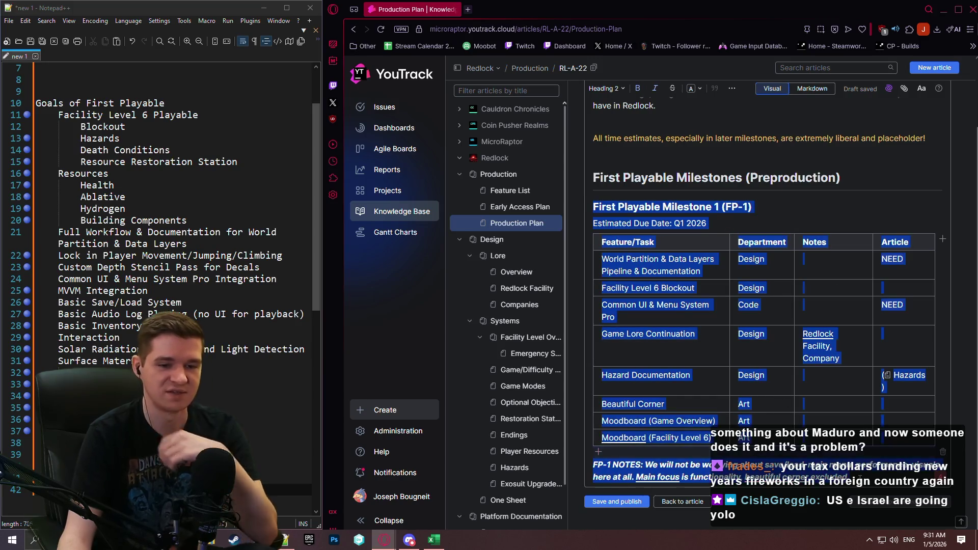
click(891, 476)
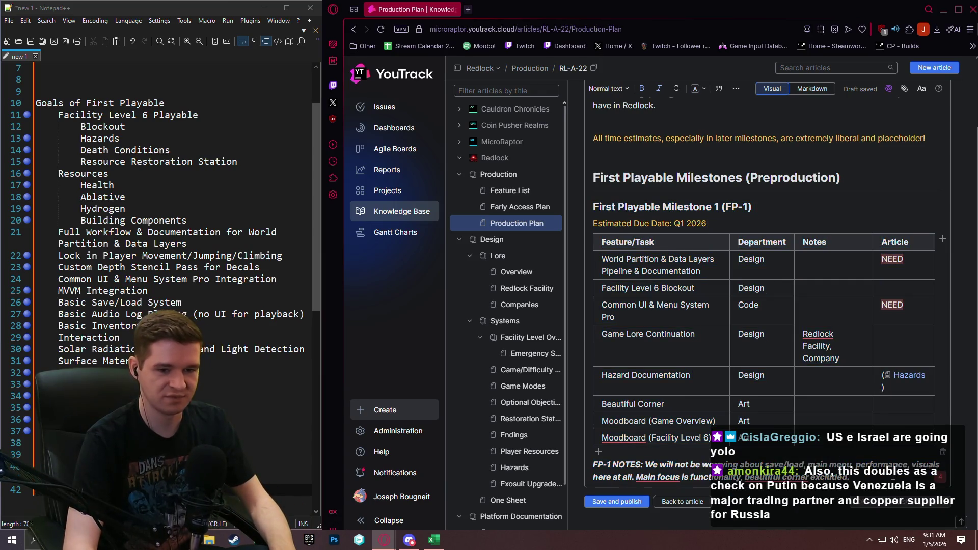
key(Return)
text(NEED)
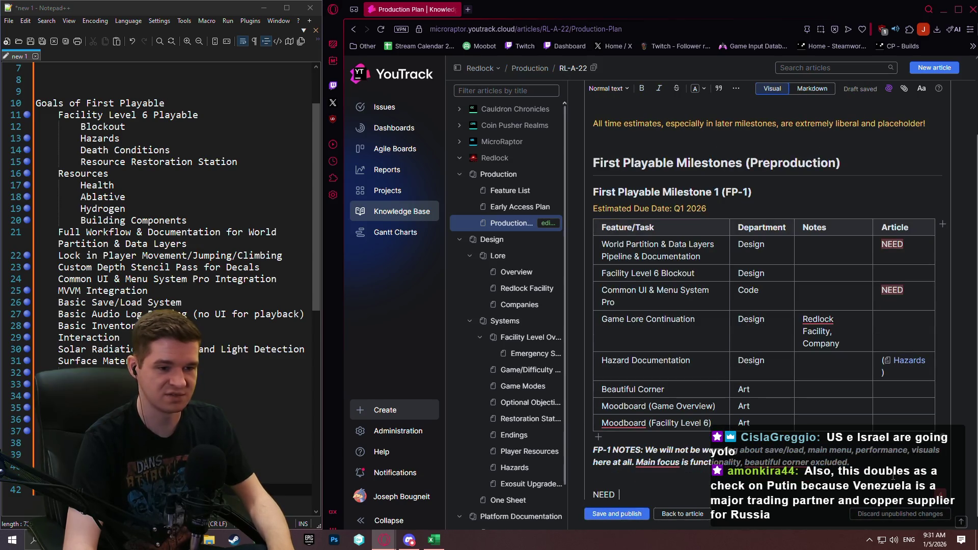
key(BackSpace)
key(BackSpace)
key(BackSpace)
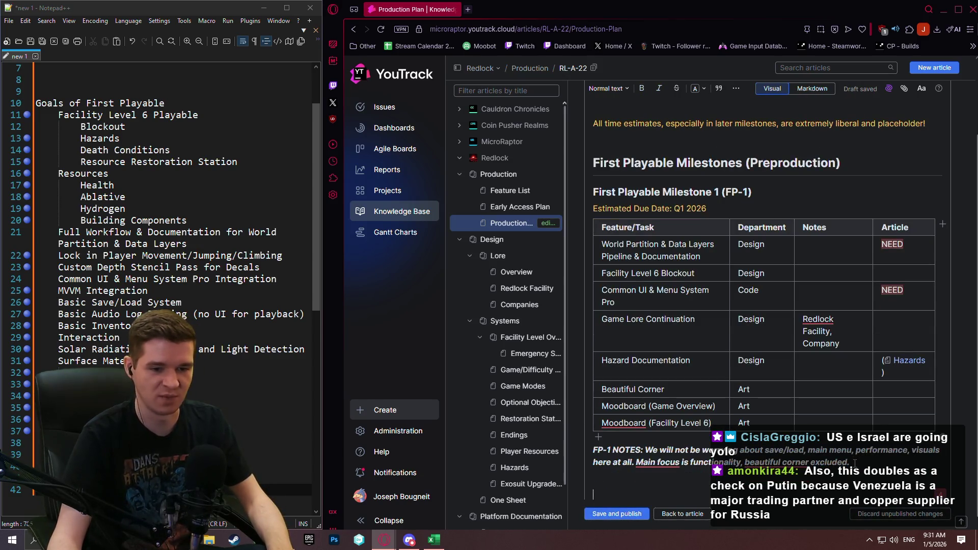
key(shift+Up)
key(shift+Up)
key(shift+Up)
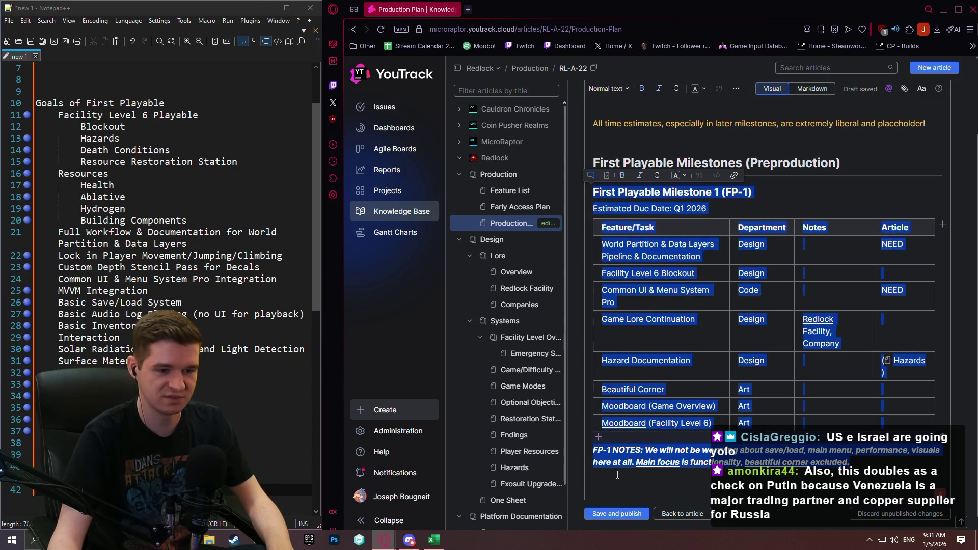
key(ctrl+c)
click(617, 475)
key(ctrl+v)
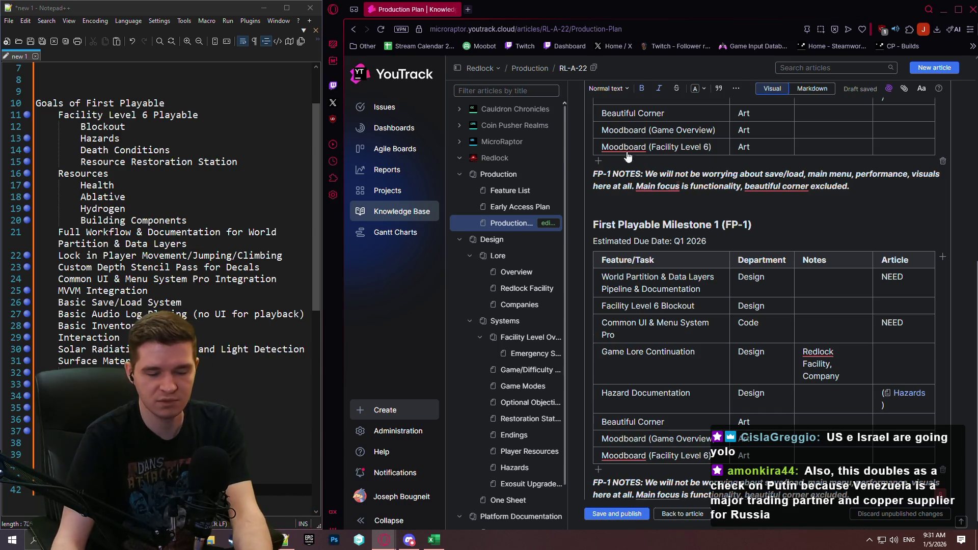
scroll(616, 249, up, 1)
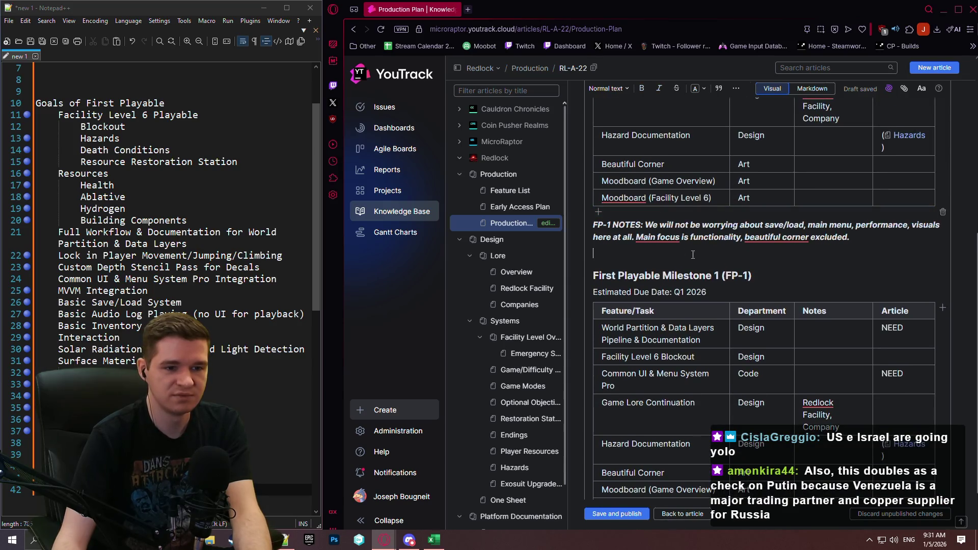
scroll(693, 255, up, 1)
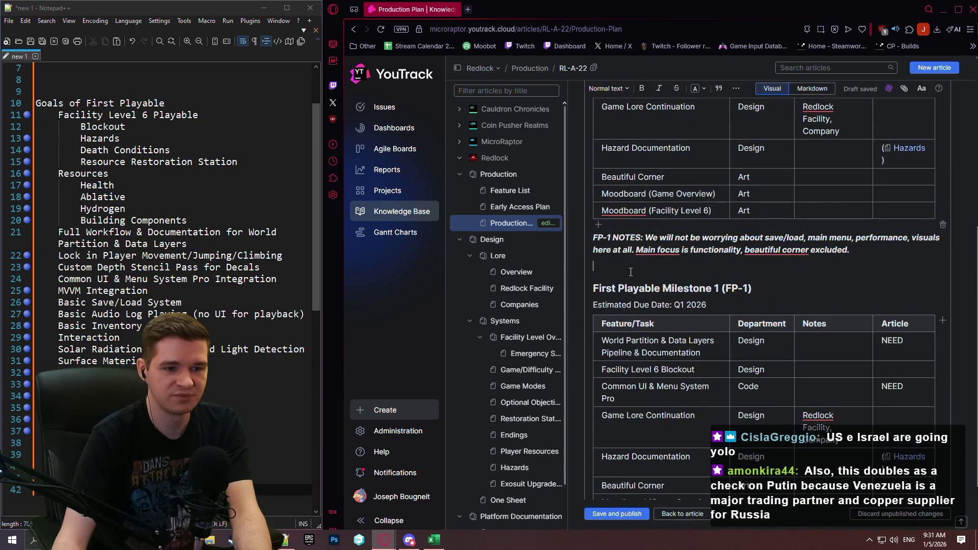
scroll(706, 256, down, 2)
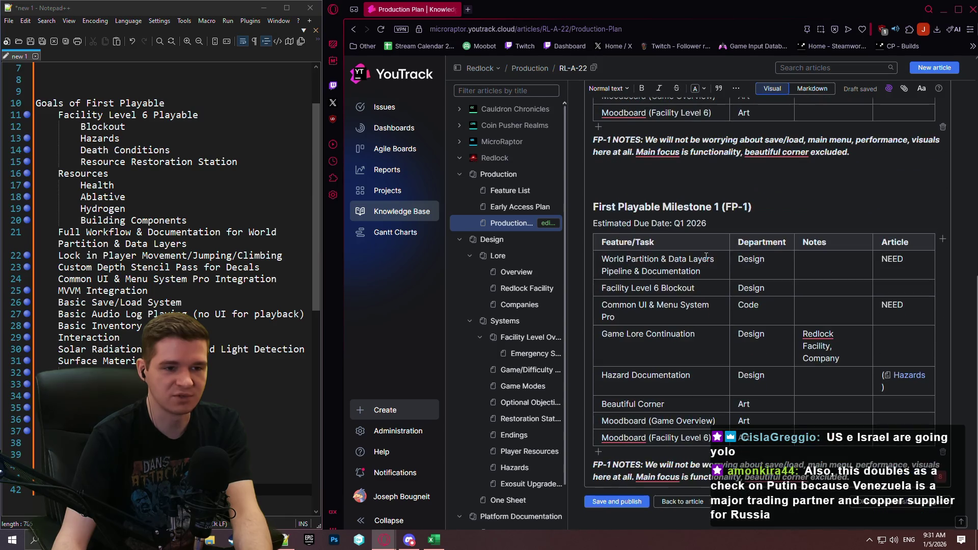
double_click(717, 207)
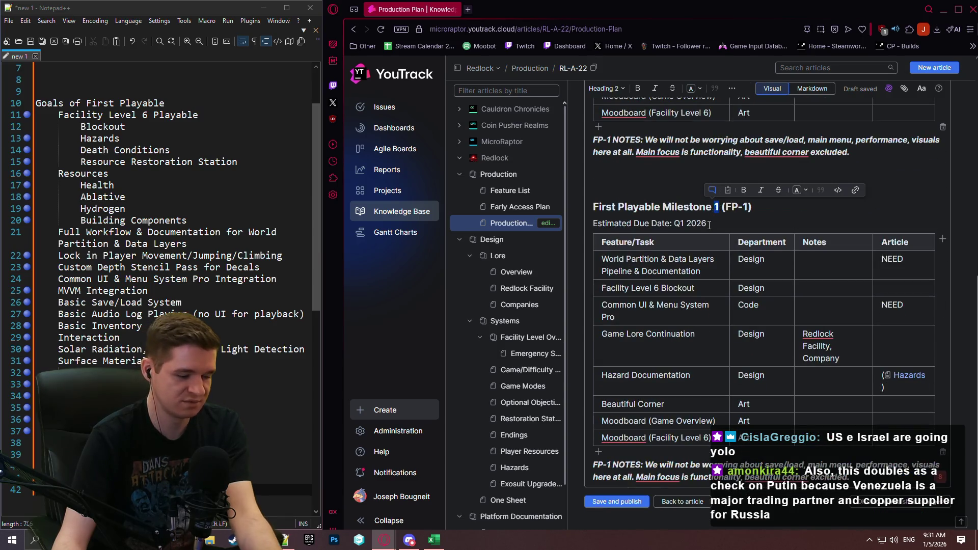
Rename the copied heading to First Playable Milestone 2 (FP-2).
text(2)
click(748, 207)
key(BackSpace)
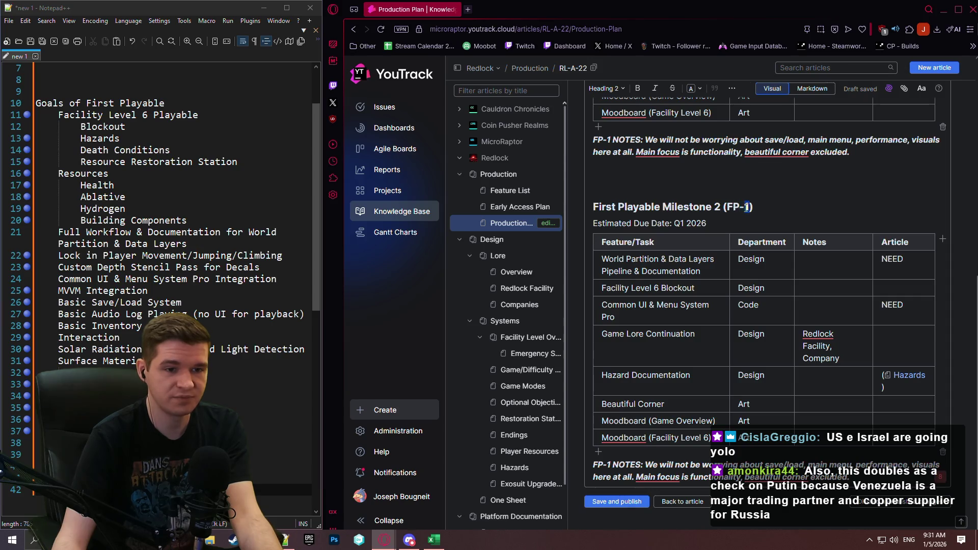
text(2)
click(739, 220)
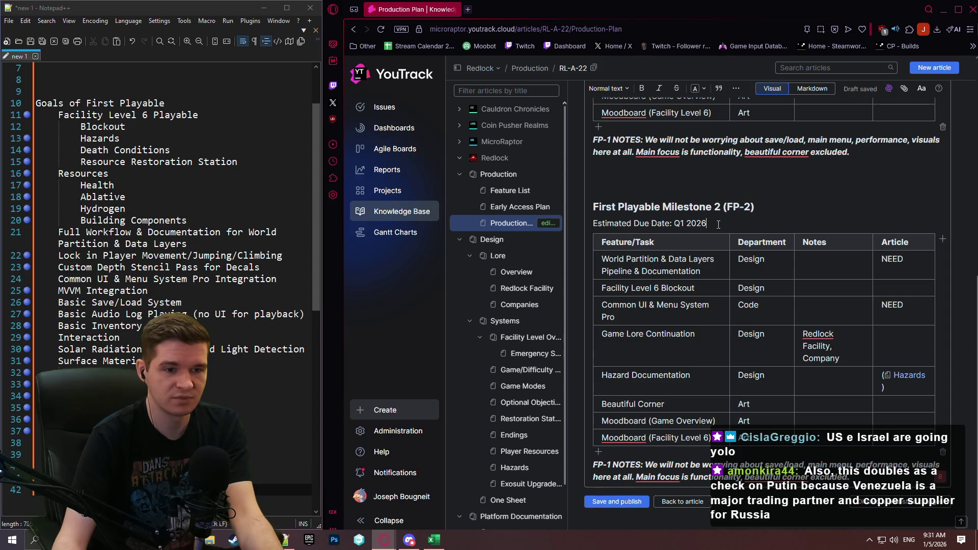
Make the FP-2 section's Estimated Due Date line orange.
scroll(739, 219, up, 6)
scroll(739, 232, up, 3)
scroll(774, 248, down, 3)
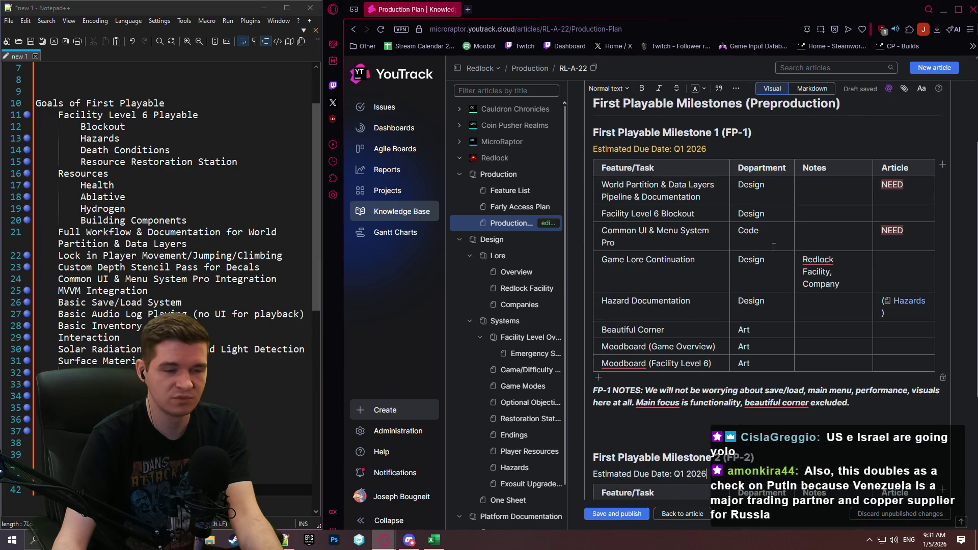
scroll(773, 246, down, 6)
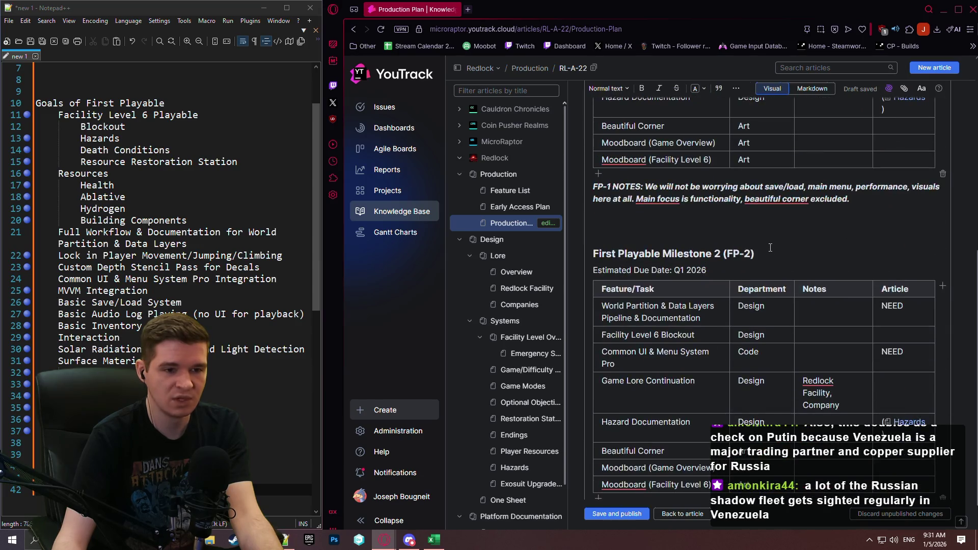
scroll(740, 247, up, 6)
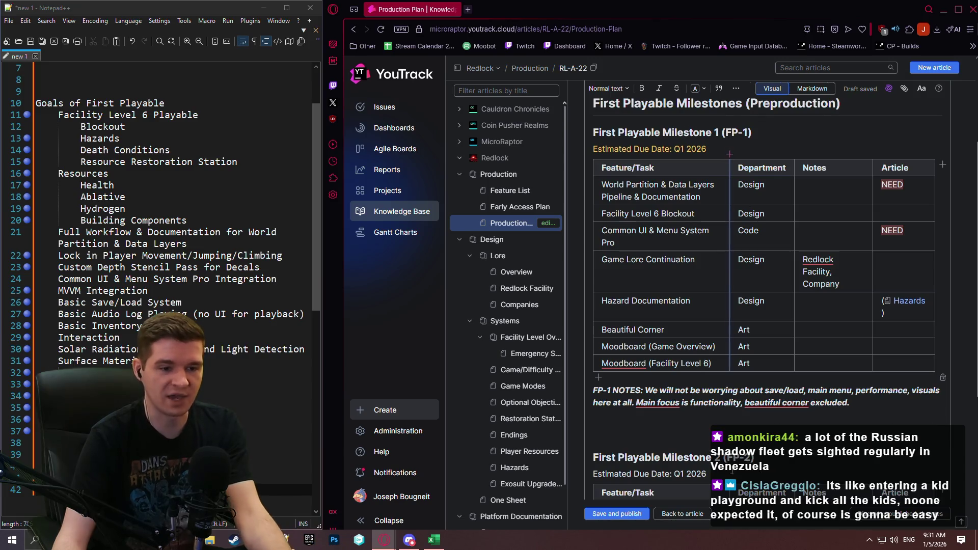
scroll(764, 265, down, 1)
scroll(766, 267, up, 4)
scroll(766, 267, down, 4)
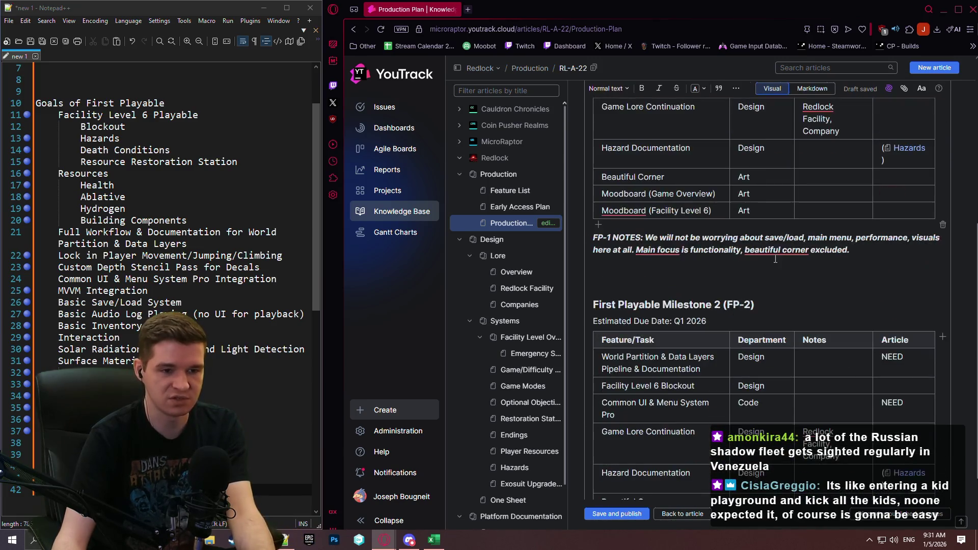
scroll(765, 250, up, 3)
scroll(736, 209, down, 5)
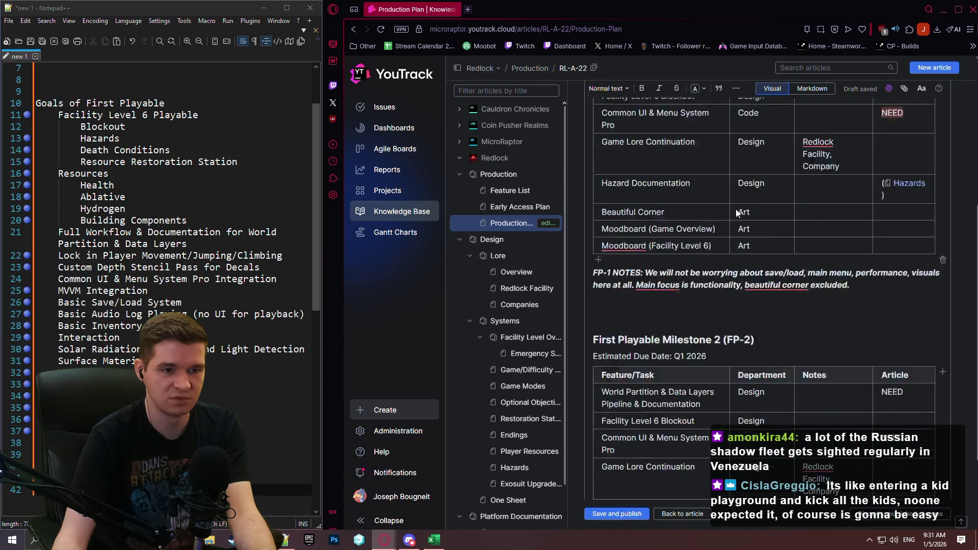
drag(708, 270, 592, 271)
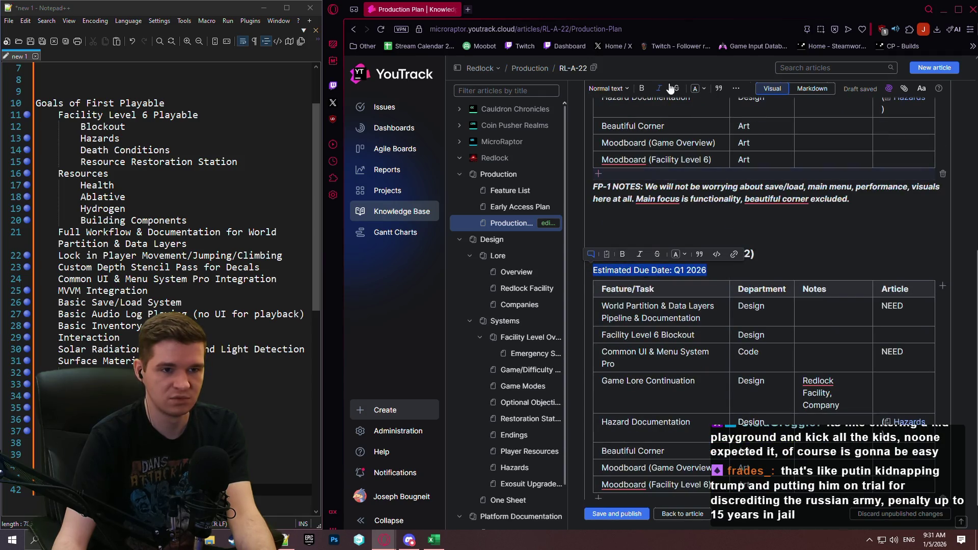
click(697, 89)
click(732, 232)
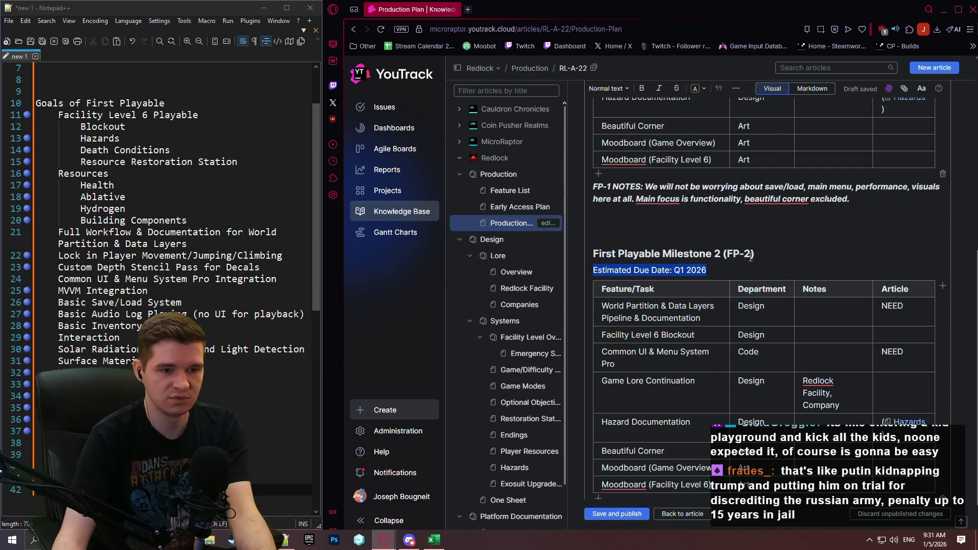
scroll(799, 330, down, 1)
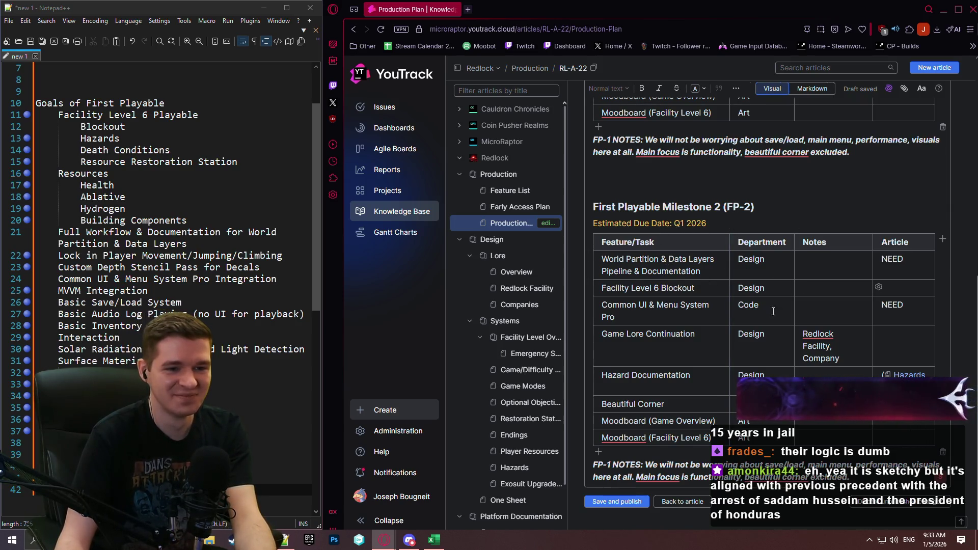
Blank the FP-2 table's data rows and cut the copied notes down to the 'FP-1 NOTES:' label.
mouse_move(601, 259)
mouse_down()
mouse_move(718, 260)
mouse_move(894, 436)
mouse_up()
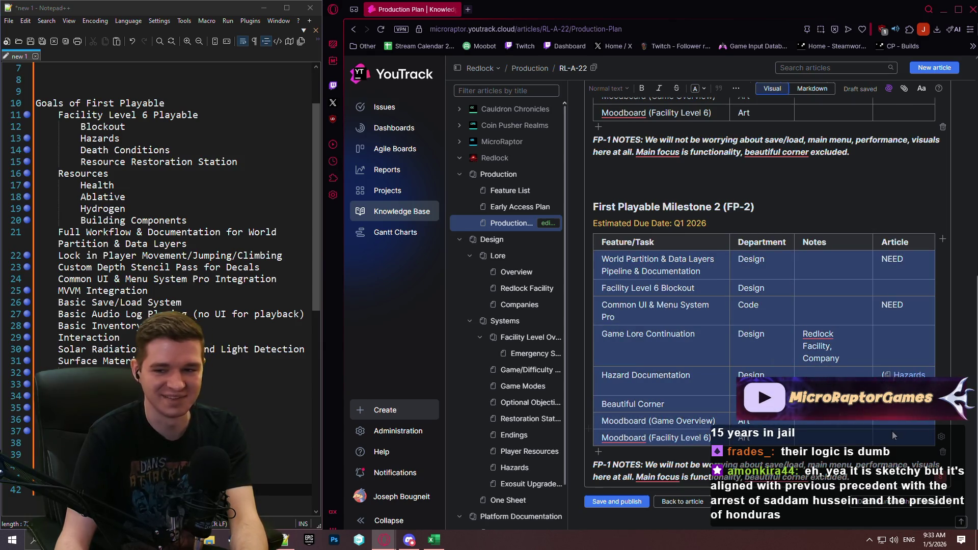
key(ctrl+z)
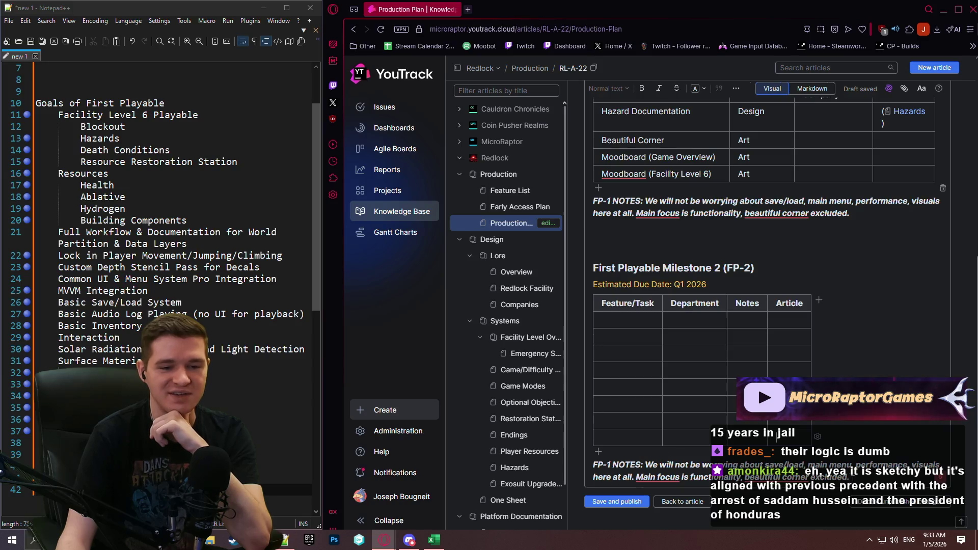
mouse_move(849, 477)
mouse_down()
mouse_move(611, 464)
mouse_move(646, 464)
mouse_up()
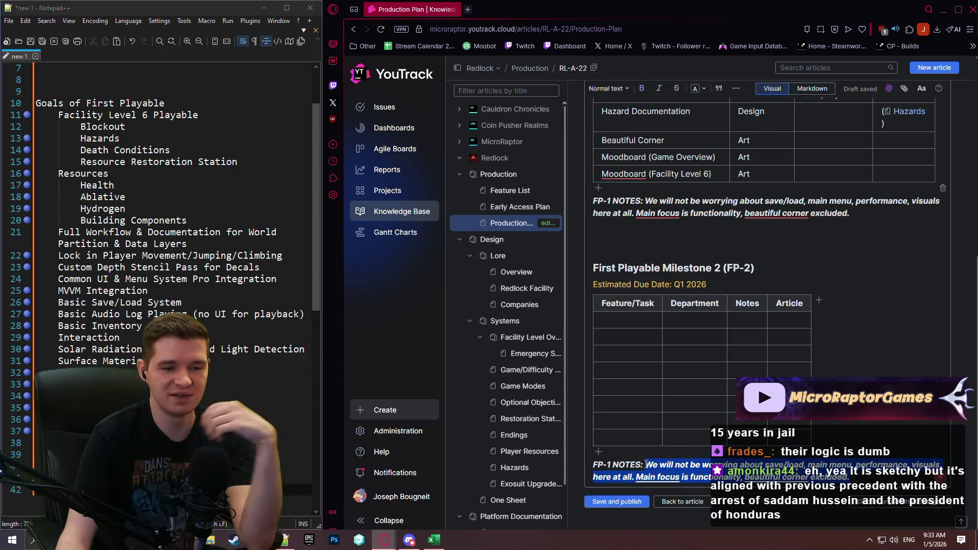
key(BackSpace)
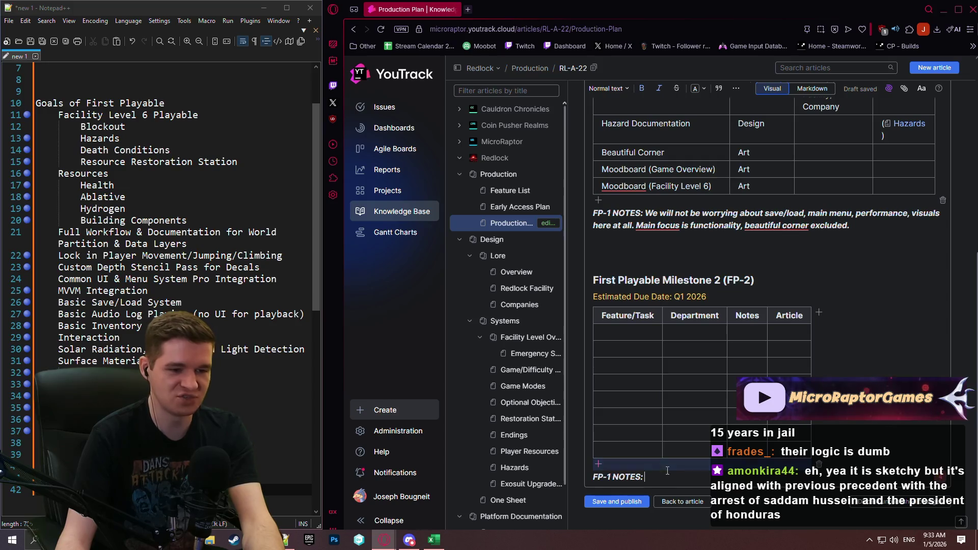
click(625, 333)
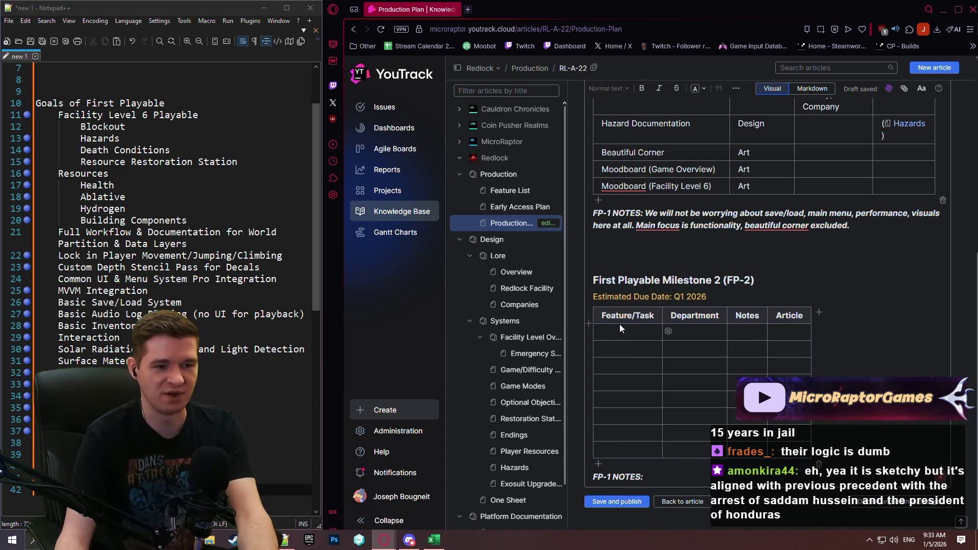
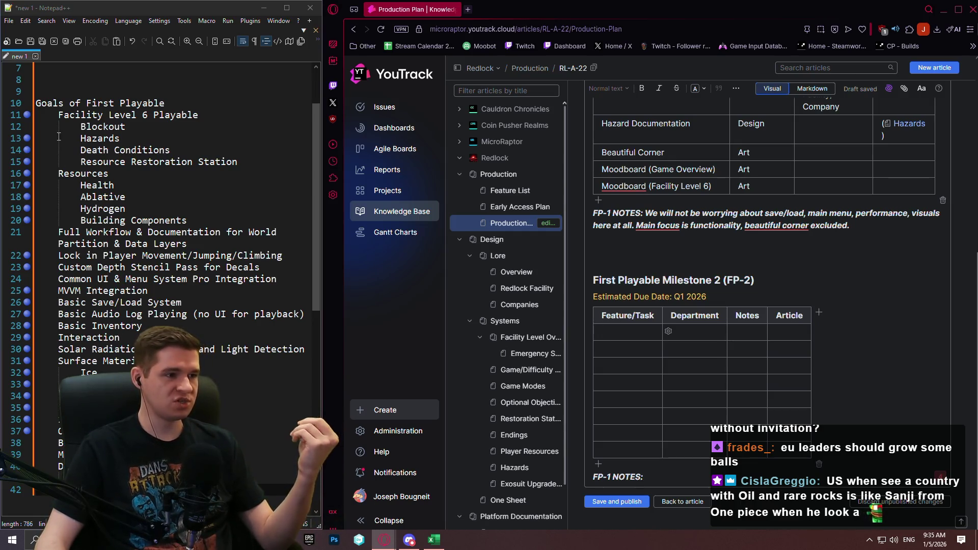
Fill the first FP-2 row with Hazards as Feature/Task and Design, Code as Department.
click(629, 336)
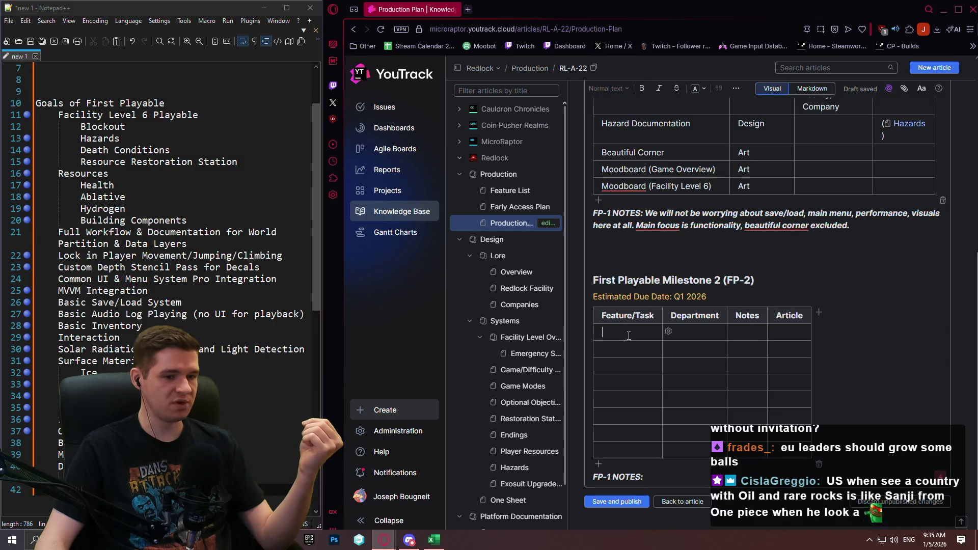
text(Haz)
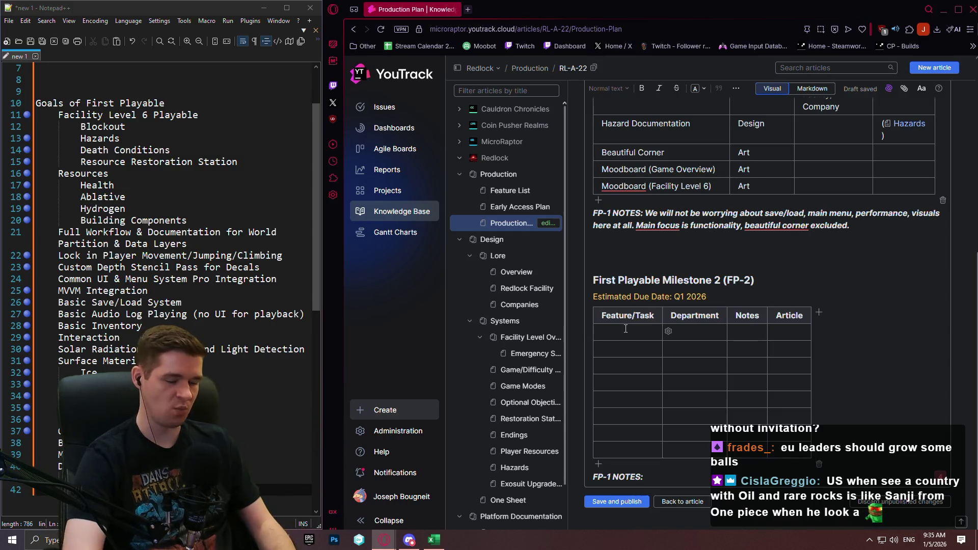
text(ards)
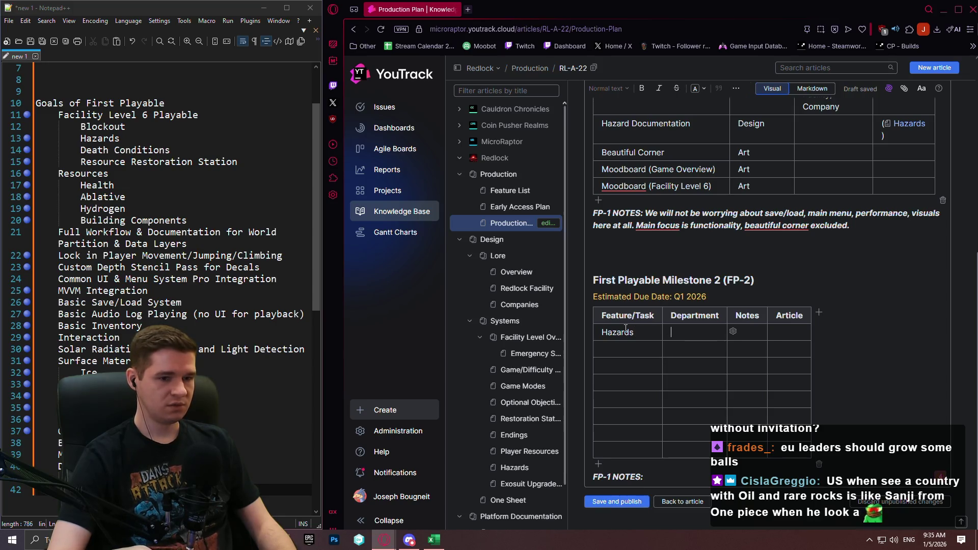
key(shift+Tab)
key(Down)
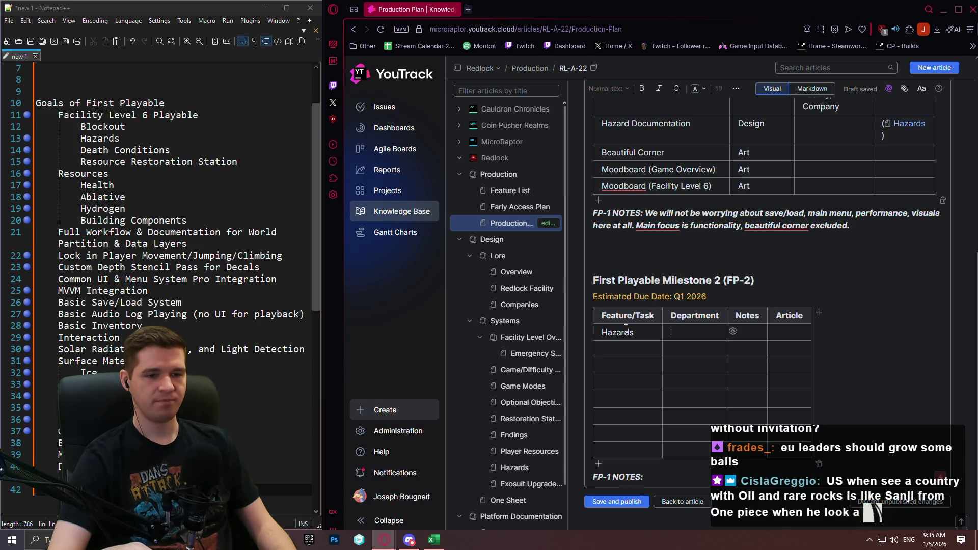
key(Tab)
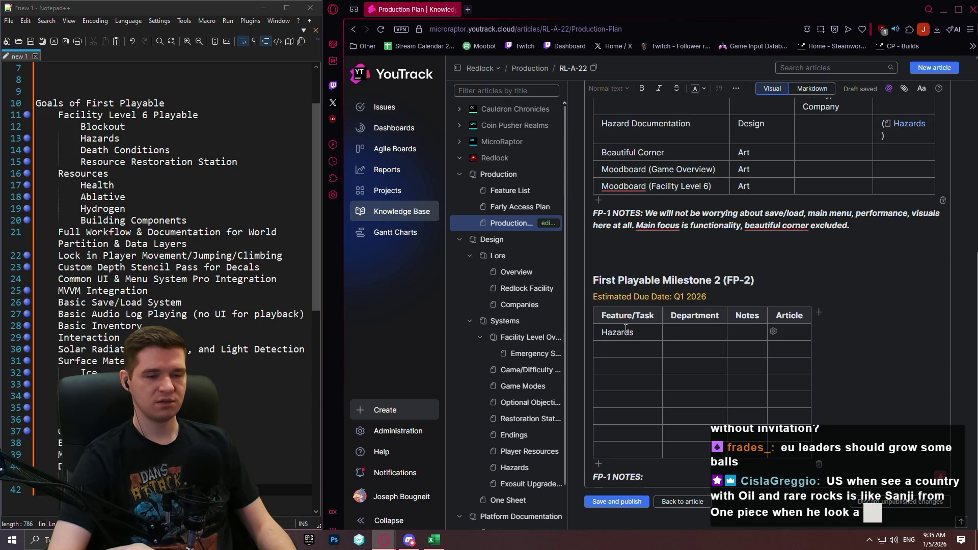
key(shift+Tab)
text(Design/)
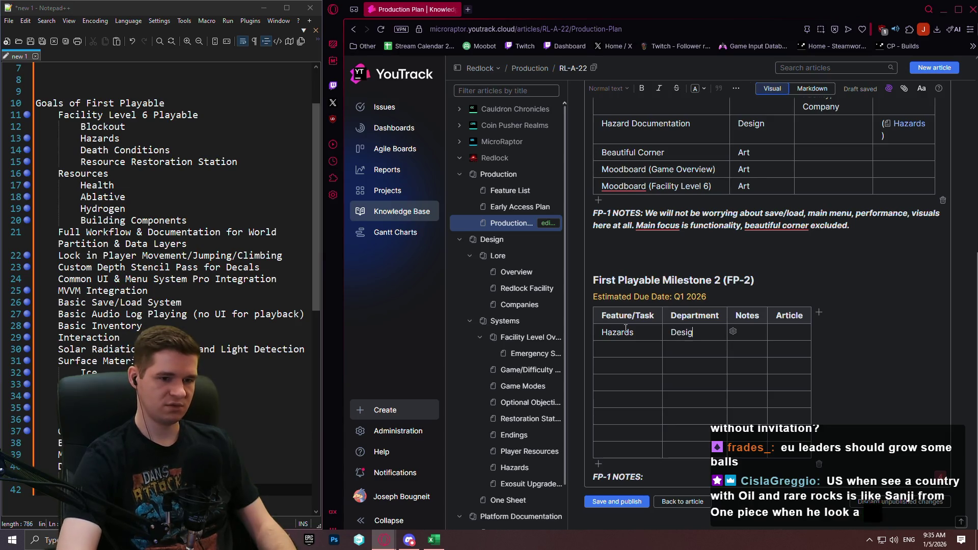
key(BackSpace)
text(, C)
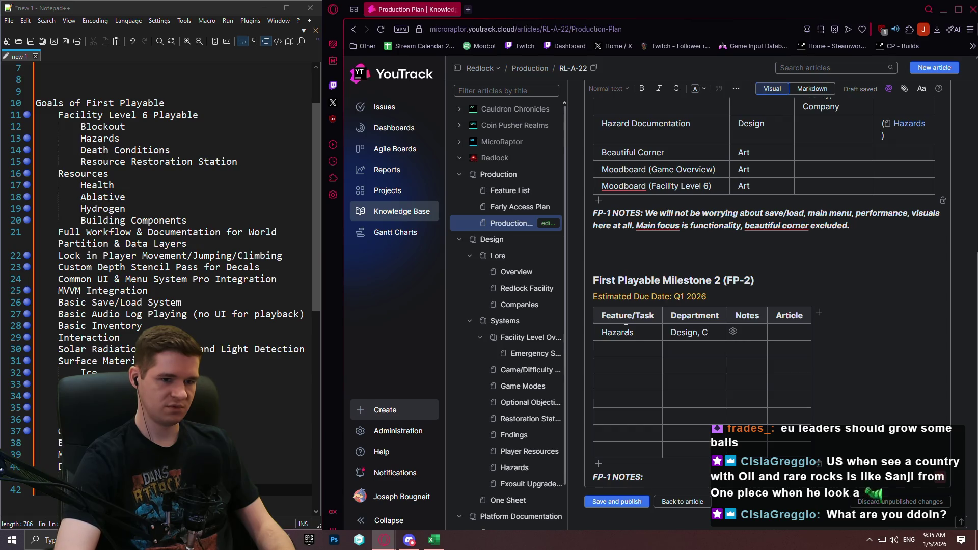
text(ode)
key(Tab)
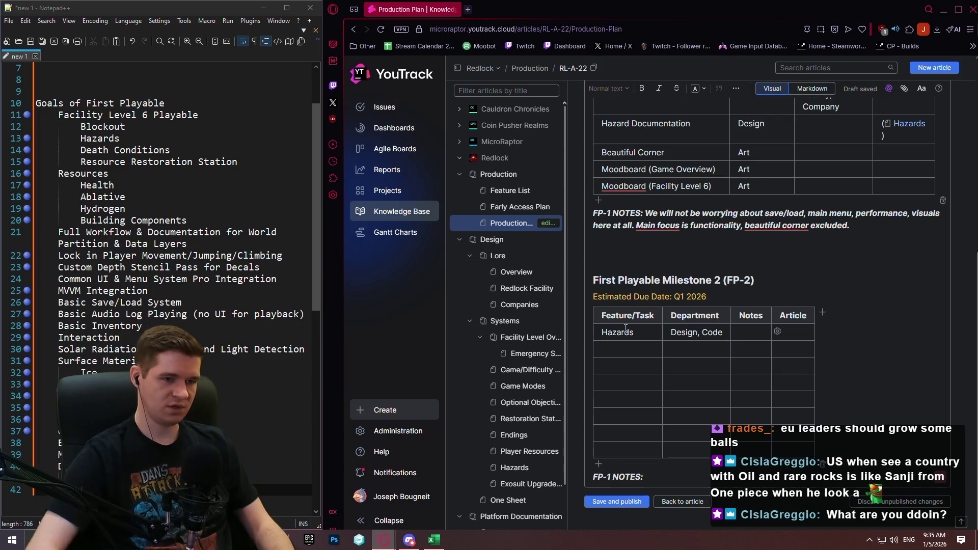
Copy the Level 6 Hazards list from Facility Level Overview into a new Notepad++ tab.
click(530, 337)
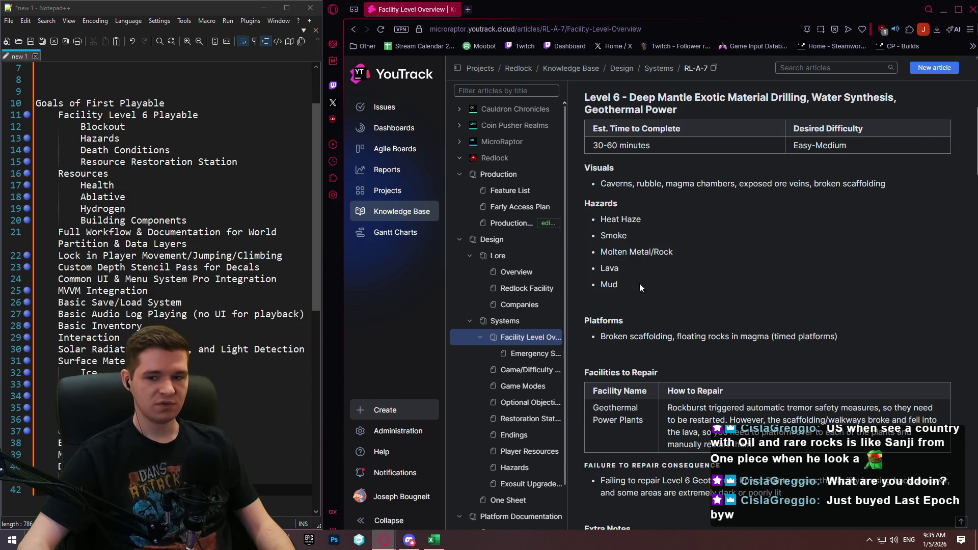
drag(618, 282, 595, 219)
key(ctrl+c)
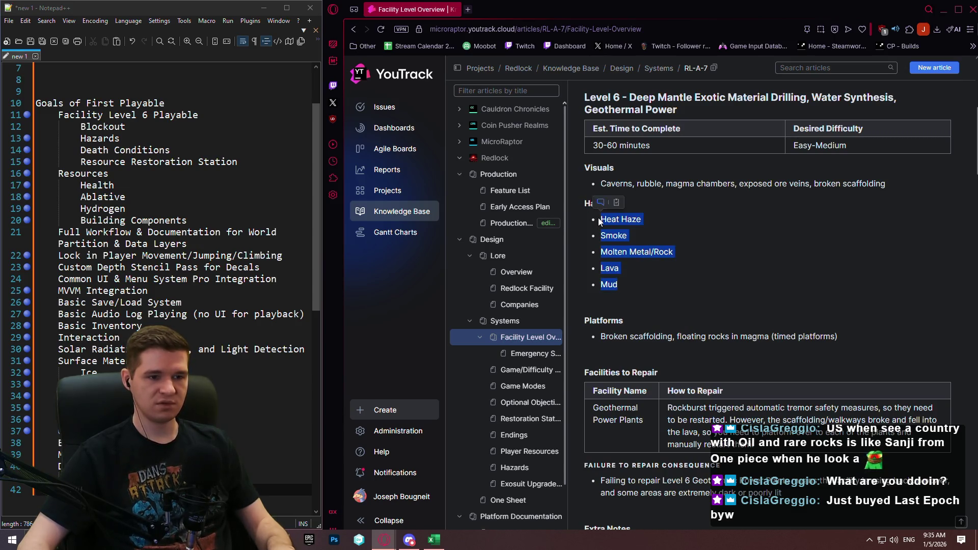
double_click(143, 54)
key(ctrl+v)
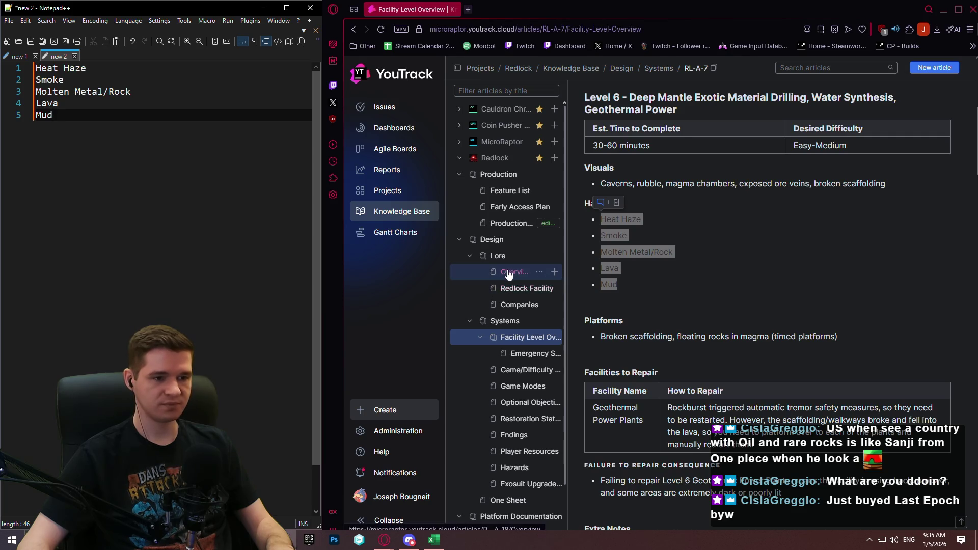
Return to the Production Plan article and put it back into edit mode.
click(508, 224)
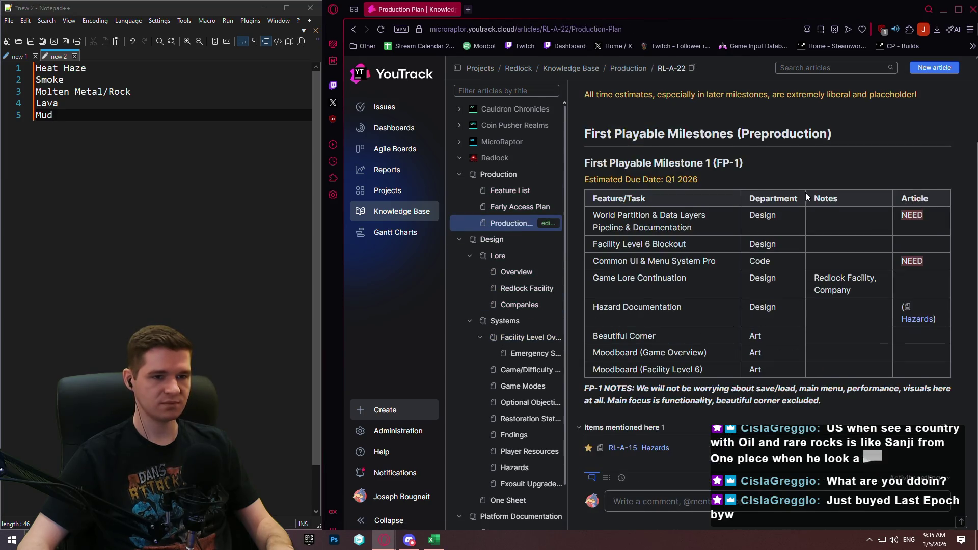
scroll(718, 152, up, 2)
click(689, 130)
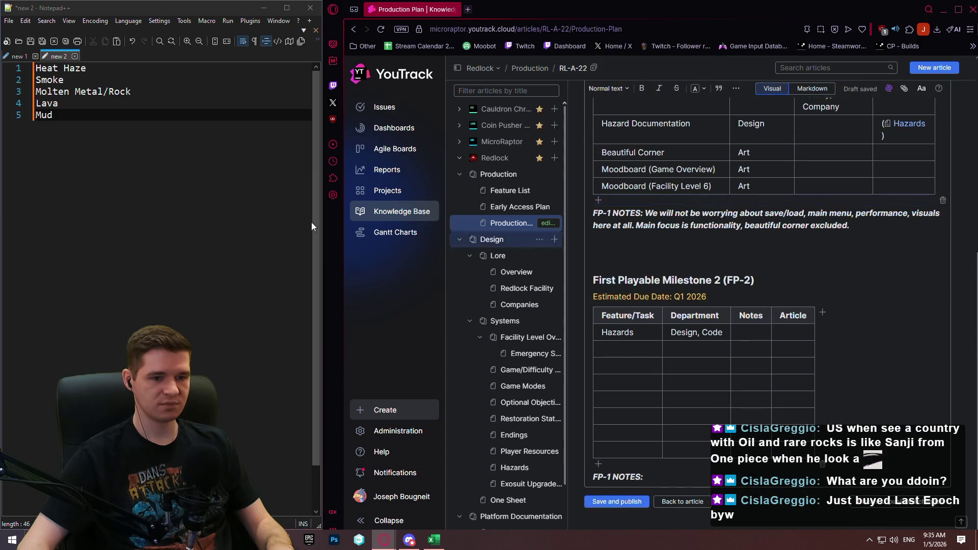
click(85, 114)
Enter 'Heat Haze, Smoke, Molten Metal/Rock, Lava, Mud' as the Hazards row's notes.
key(ctrl+a)
key(ctrl+c)
click(750, 332)
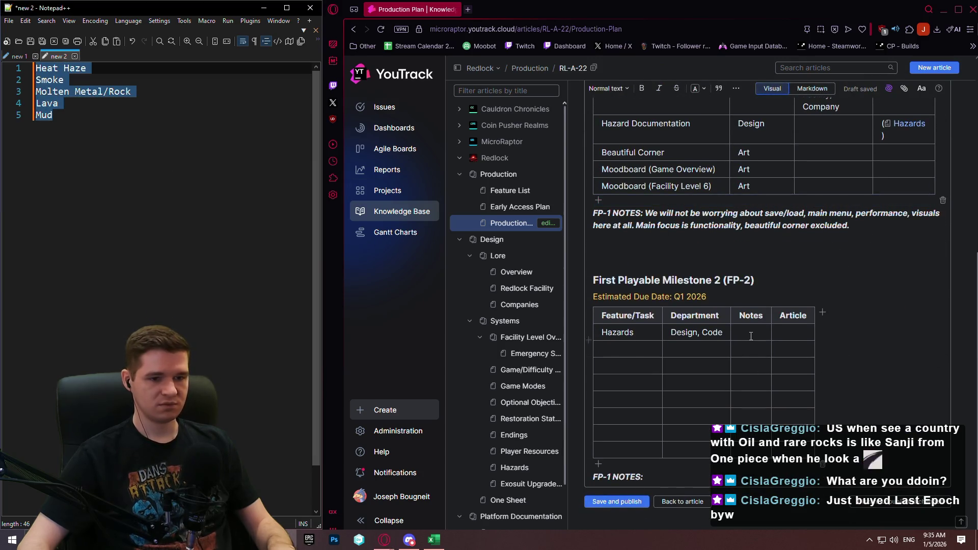
key(ctrl+v)
key(ctrl+z)
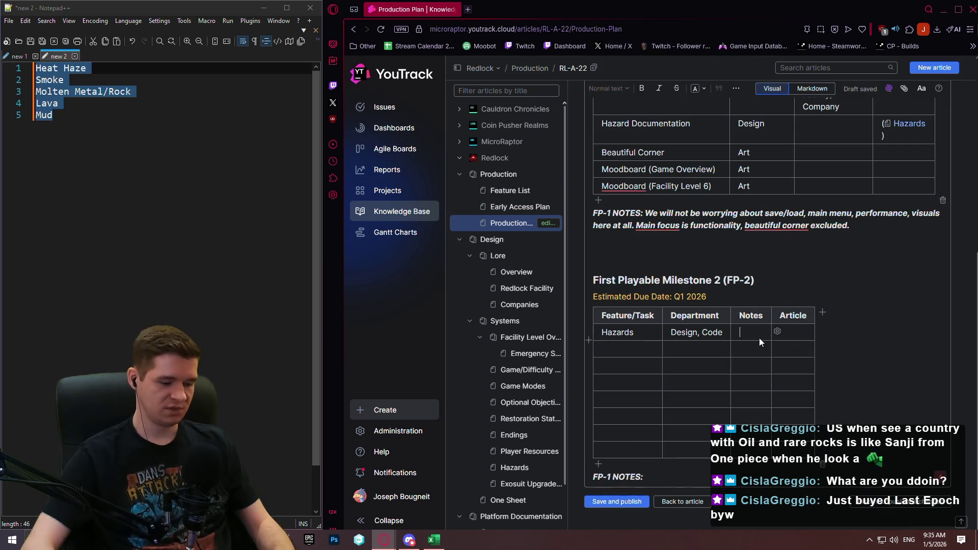
text(Heat Haze, Smoke)
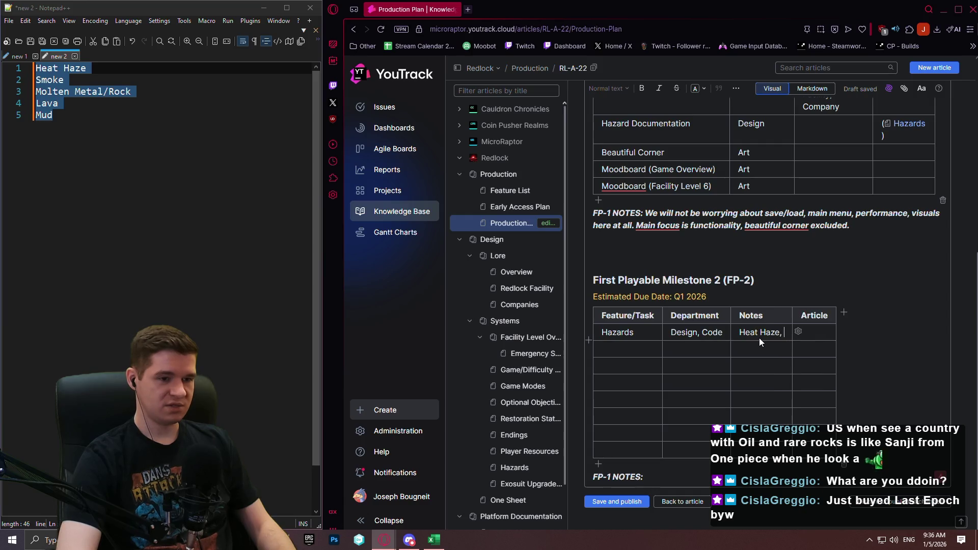
text(, Molte)
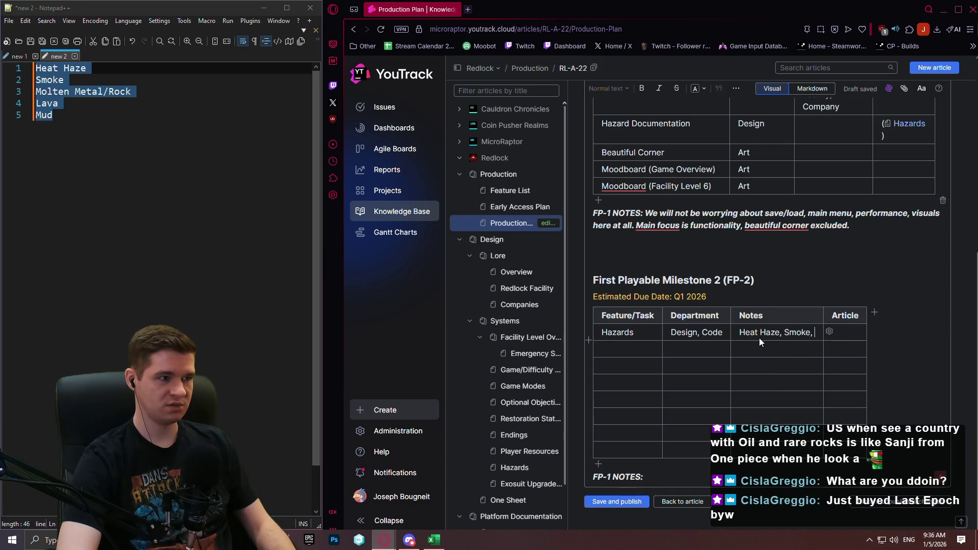
text(n )
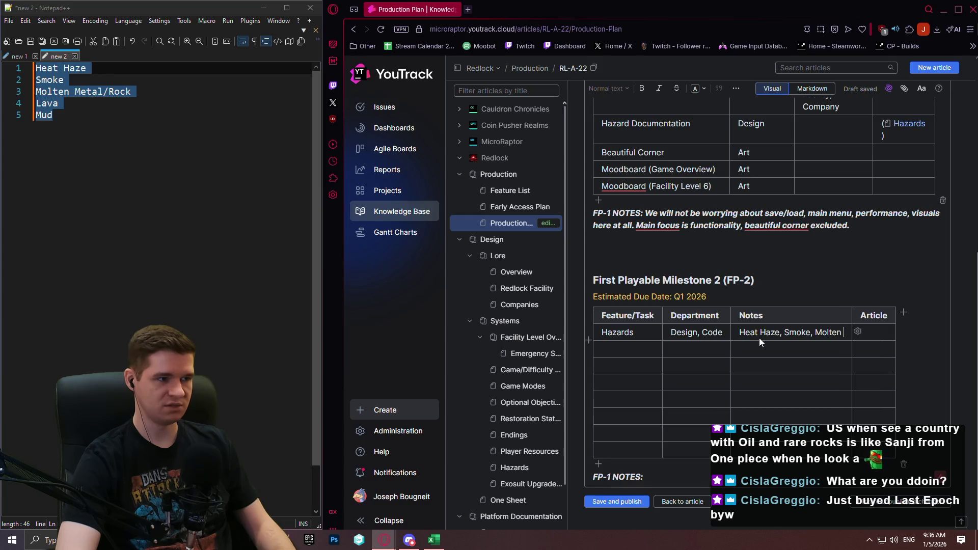
text(Metal/Rock,)
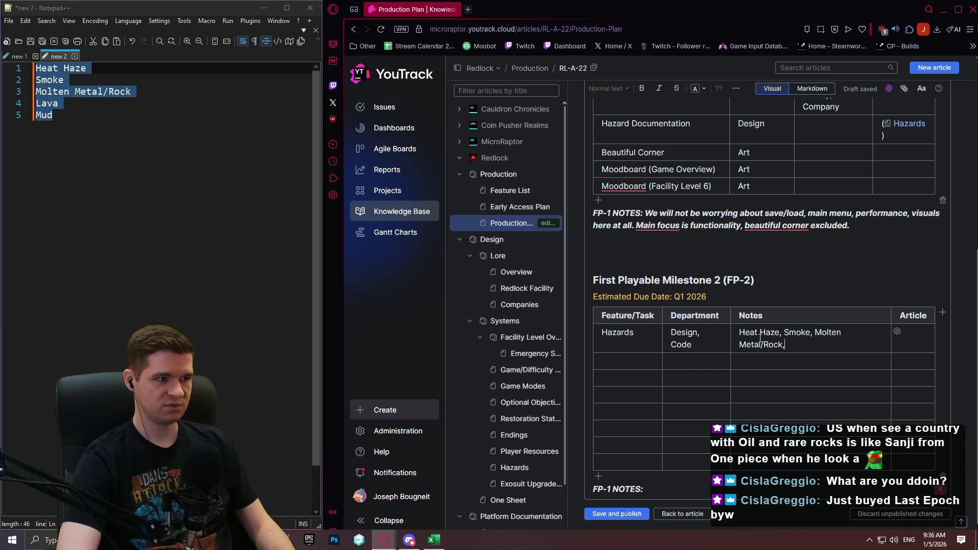
text( Lava, Mud)
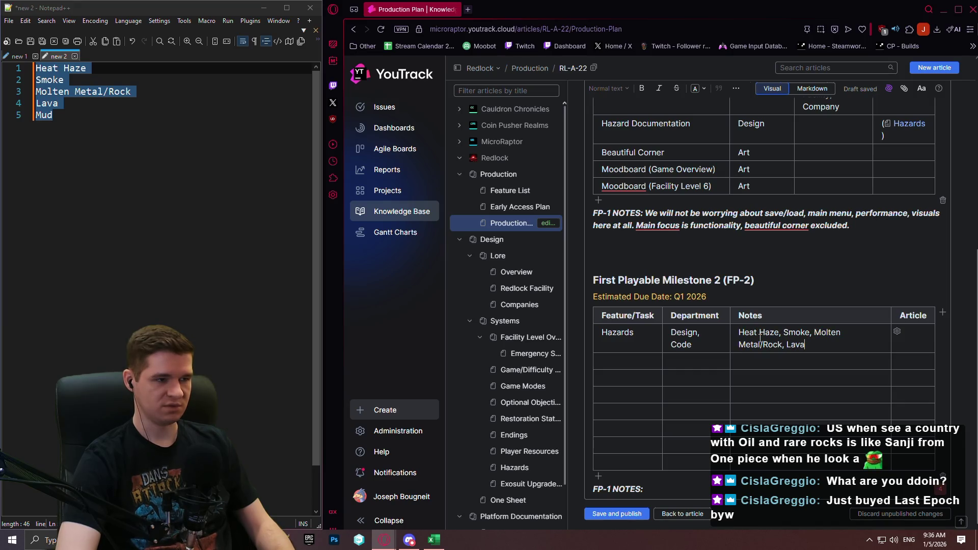
Paste the Hazards article link into the Hazards row's Article cell.
key(Tab)
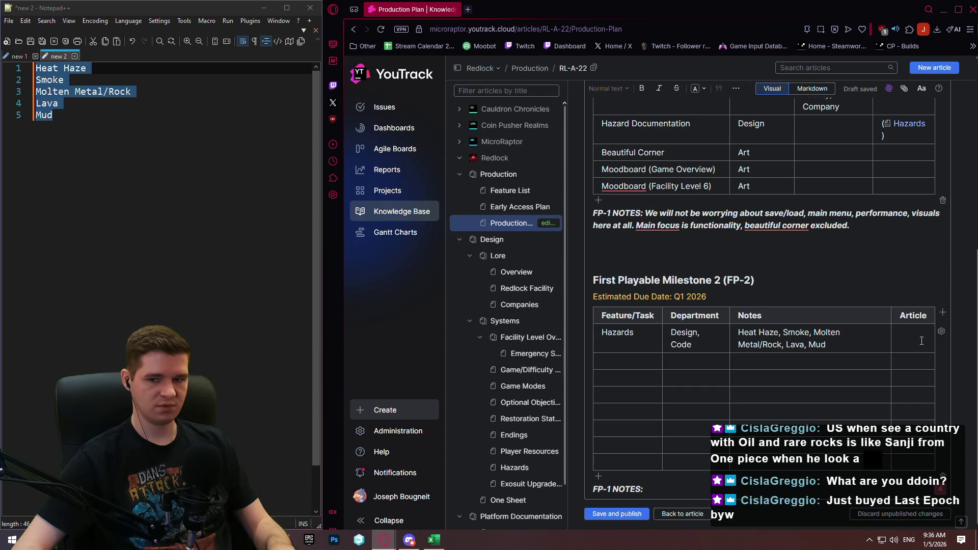
key(ctrl+v)
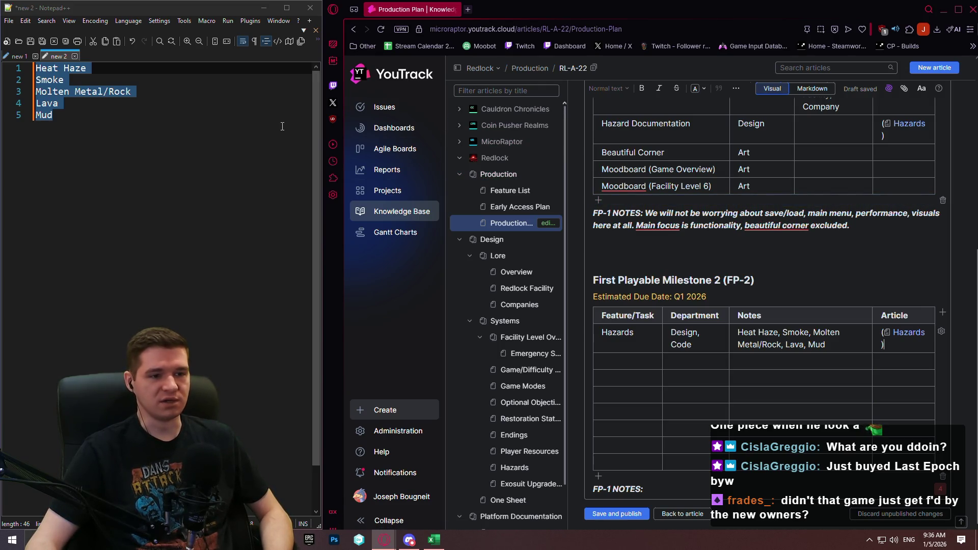
scroll(750, 230, up, 6)
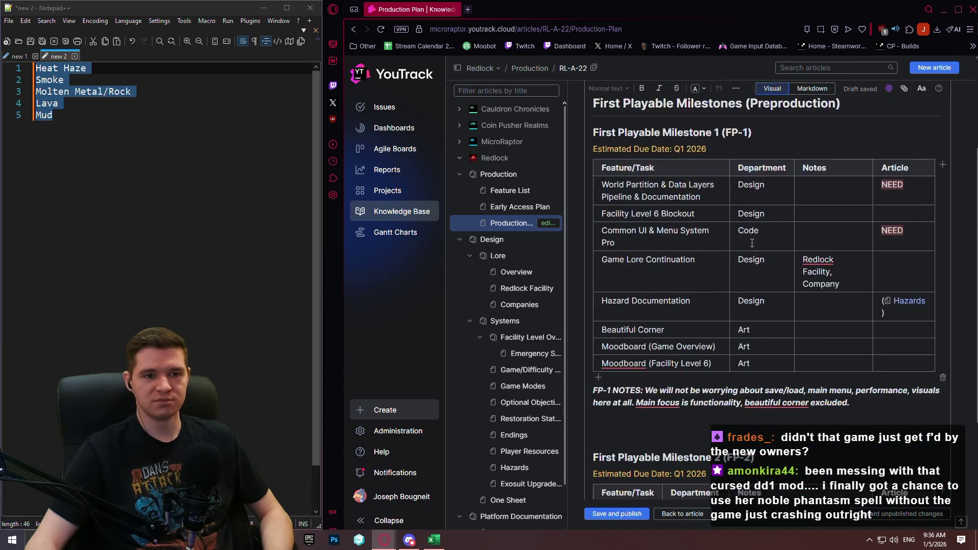
scroll(764, 153, down, 6)
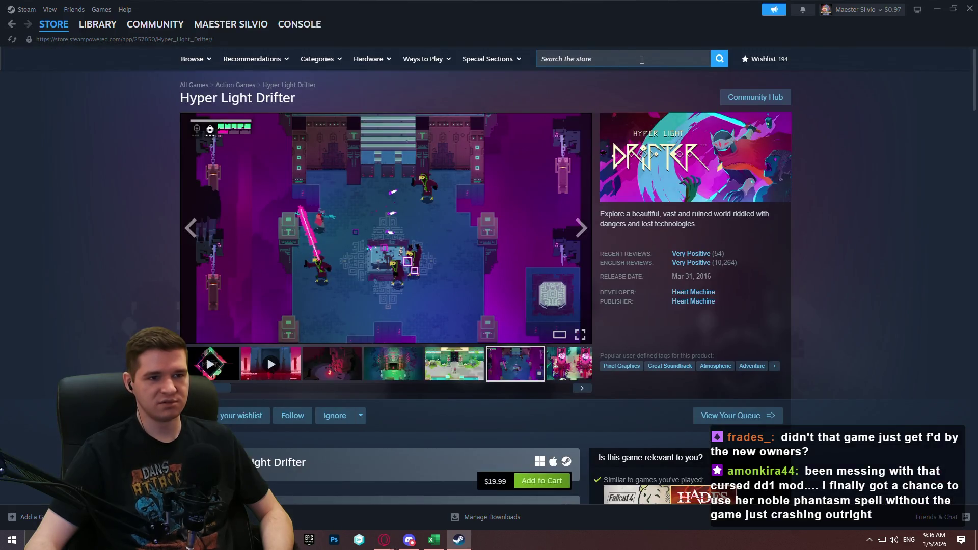
click(640, 59)
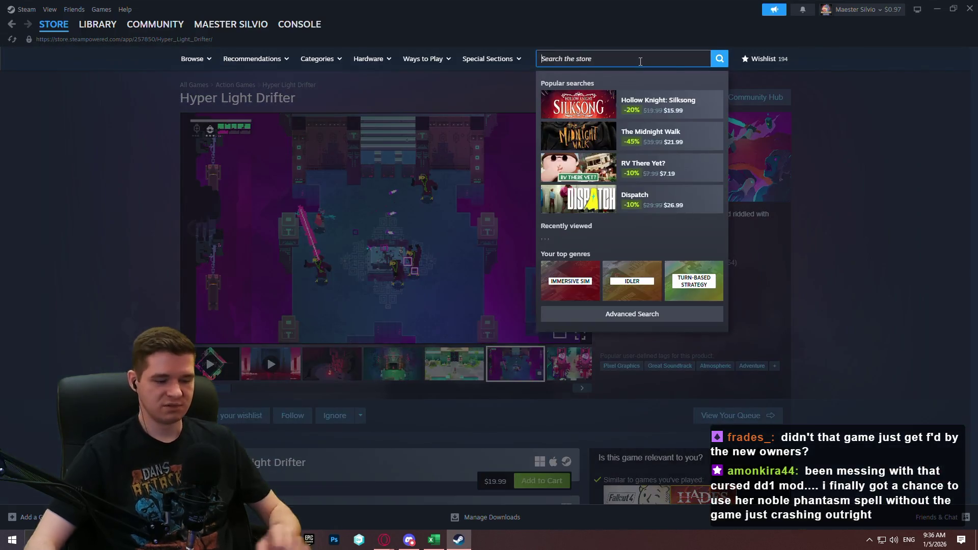
Search Steam for 'last ep', view Last Epoch's screenshots, and scroll down to its reviews.
text(last ep)
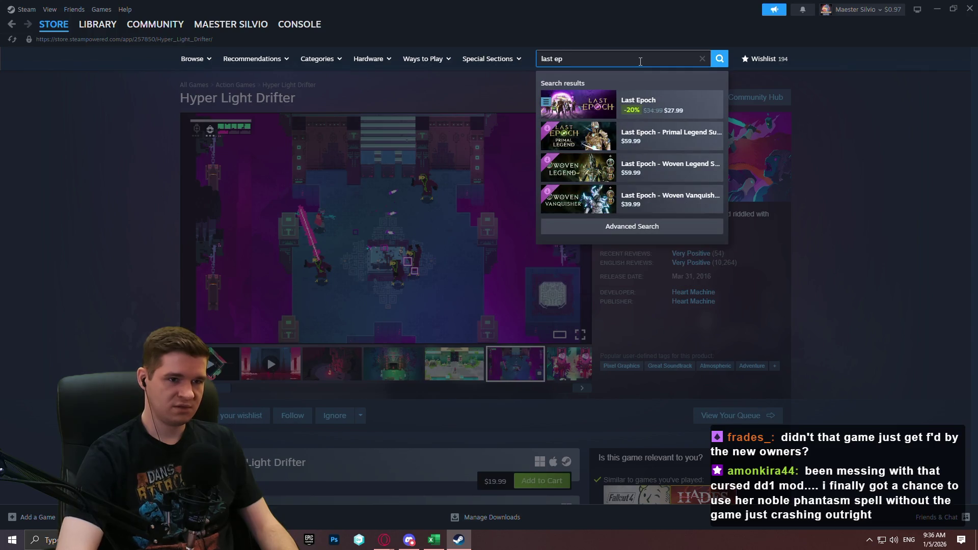
click(642, 107)
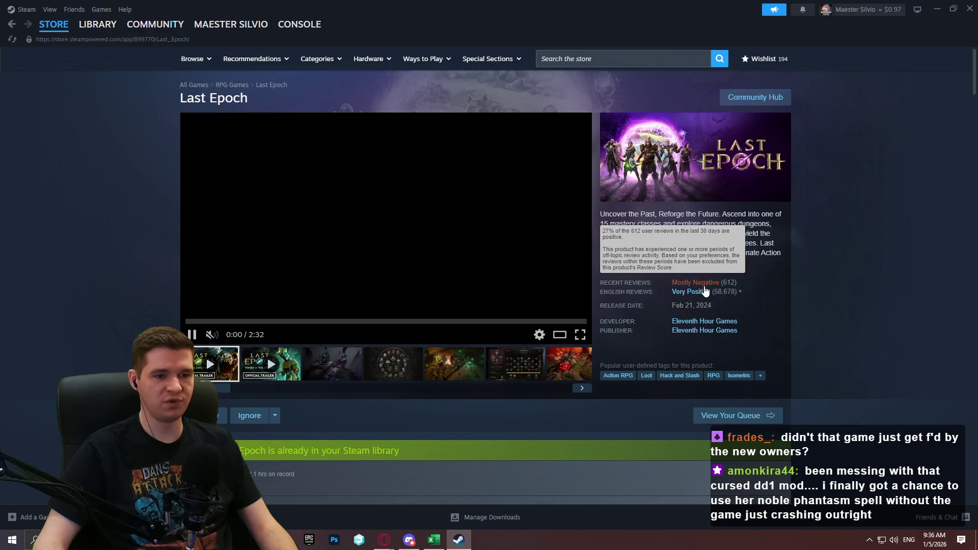
click(317, 363)
mouse_move(700, 286)
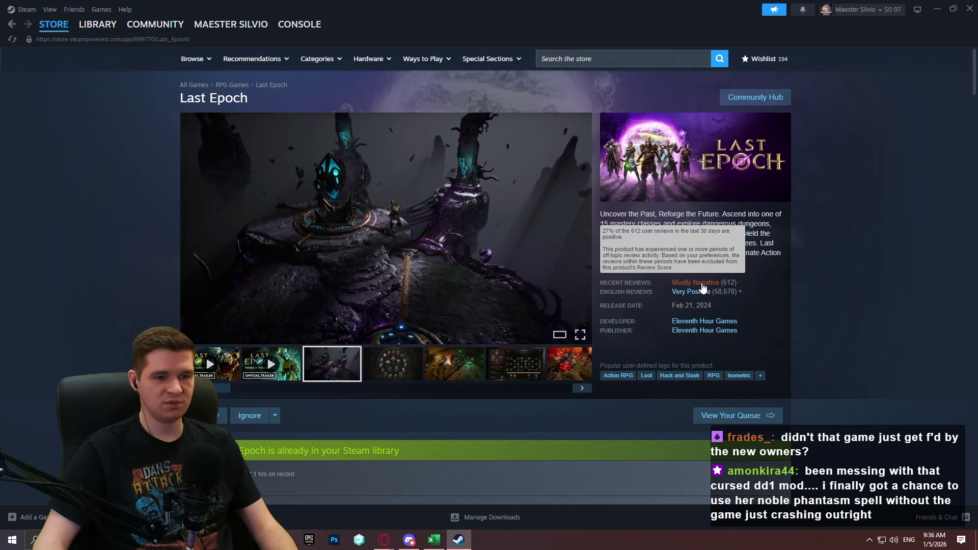
mouse_move(662, 298)
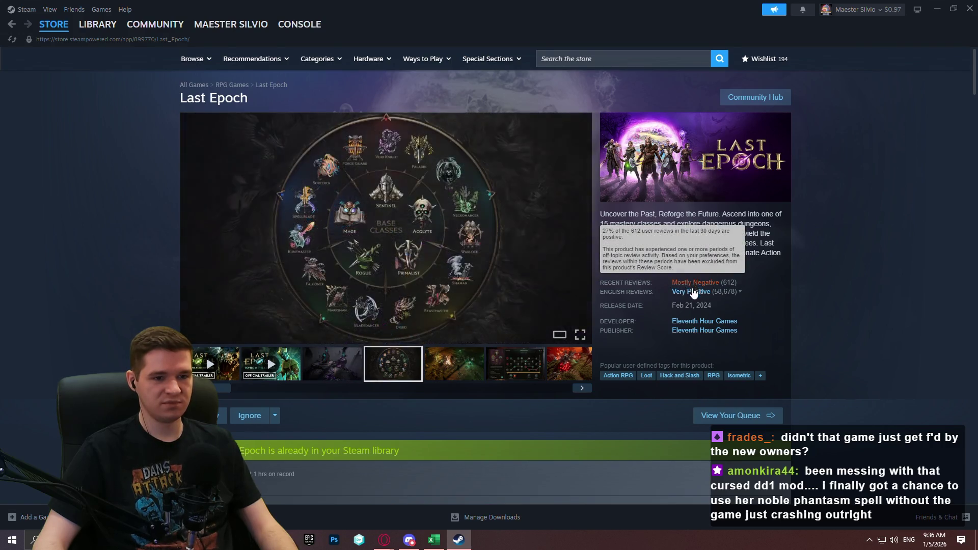
scroll(887, 163, down, 6)
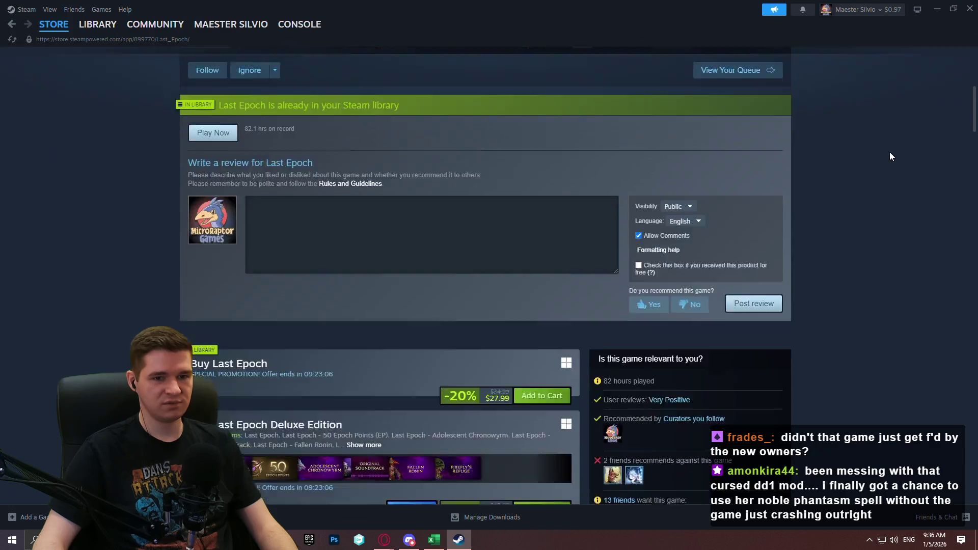
scroll(890, 152, down, 20)
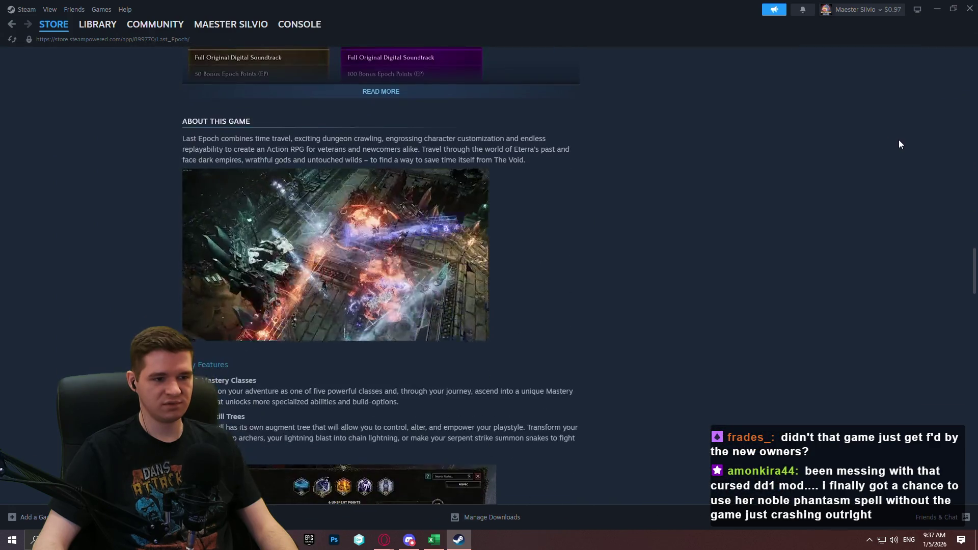
scroll(897, 144, down, 20)
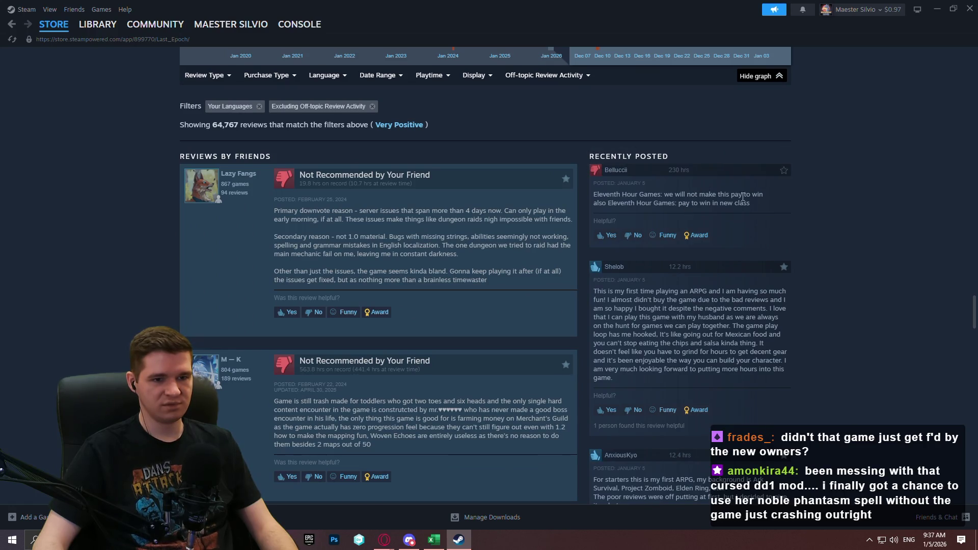
Read Last Epoch's recent and friend reviews, then return to the edition upgrade offers.
mouse_move(753, 201)
mouse_down()
mouse_move(663, 196)
mouse_move(678, 203)
mouse_up()
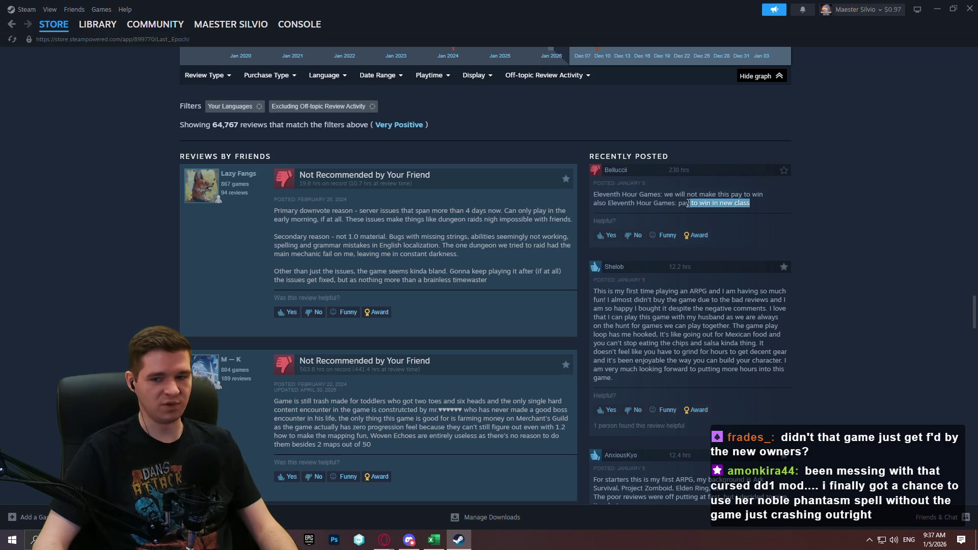
click(387, 216)
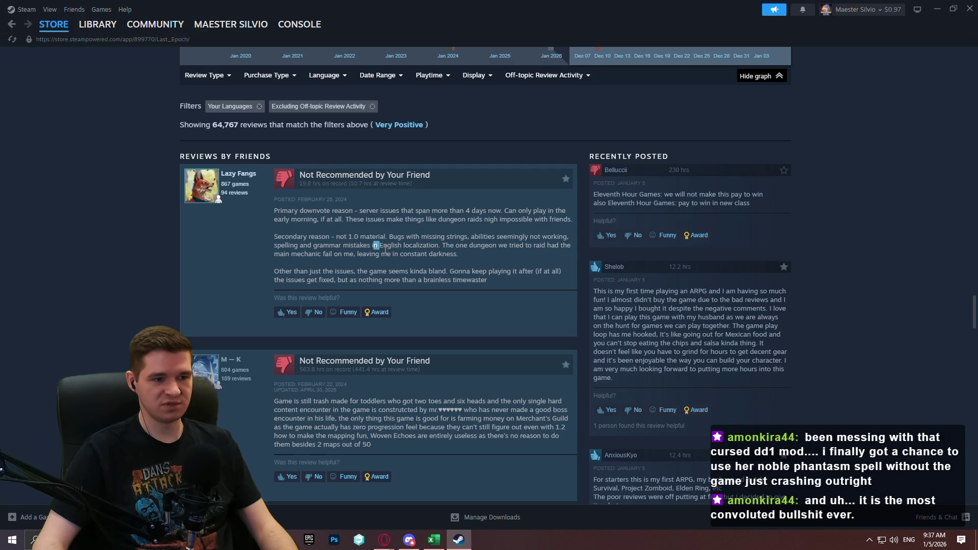
drag(386, 248, 420, 249)
click(420, 249)
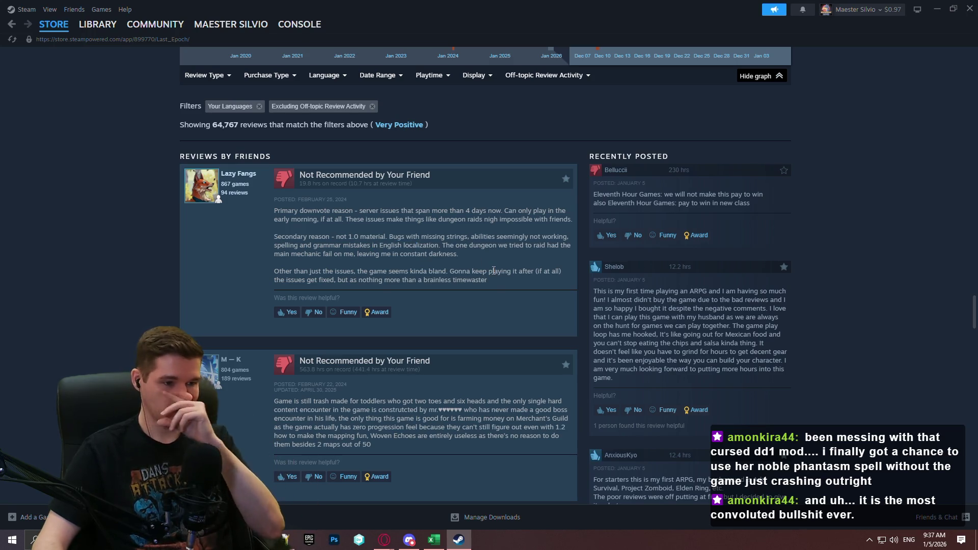
scroll(769, 263, down, 3)
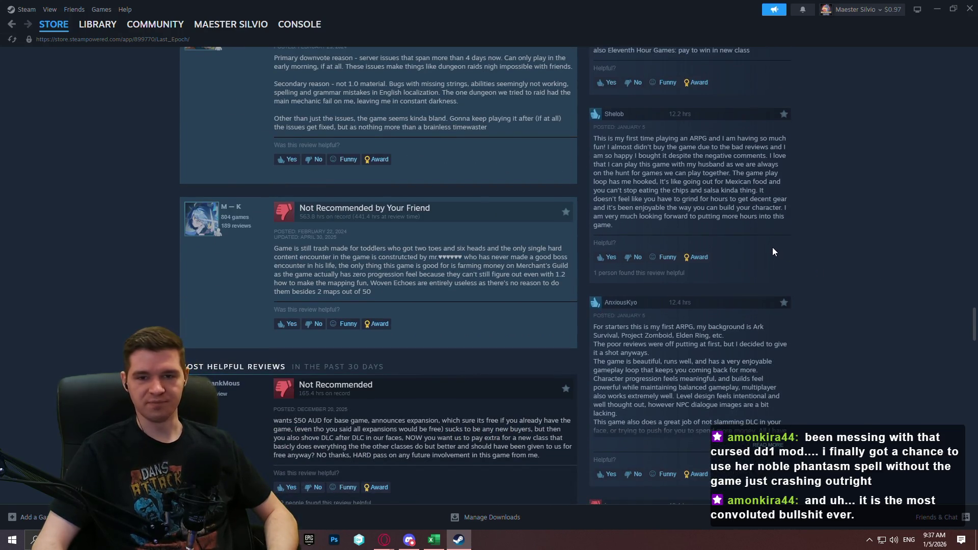
scroll(842, 240, down, 7)
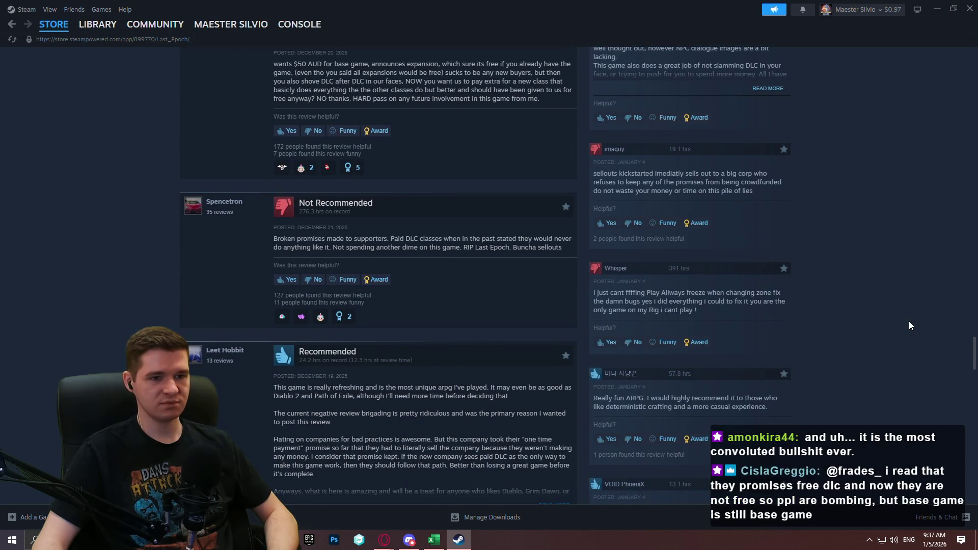
scroll(901, 356, up, 20)
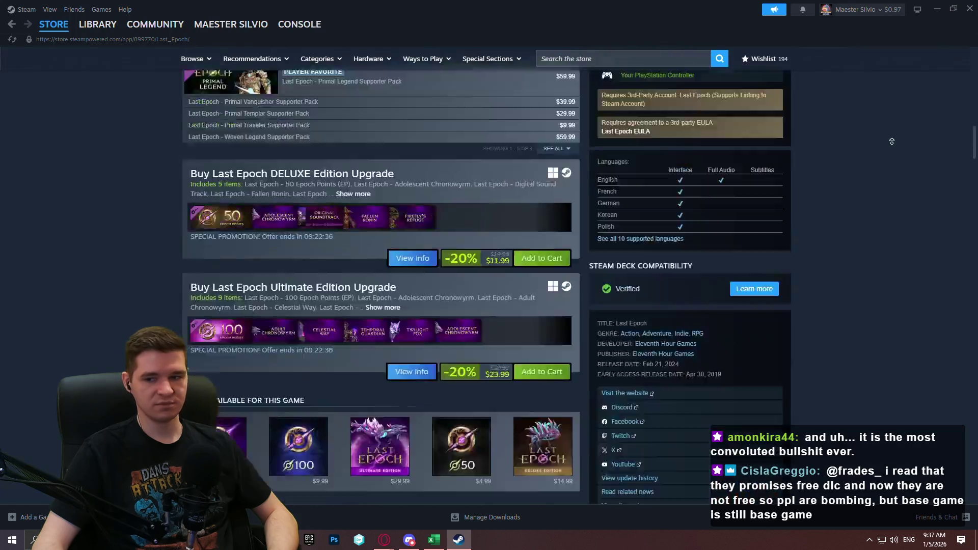
Expand Last Epoch's DLC list to show all 8 packs.
scroll(902, 240, down, 13)
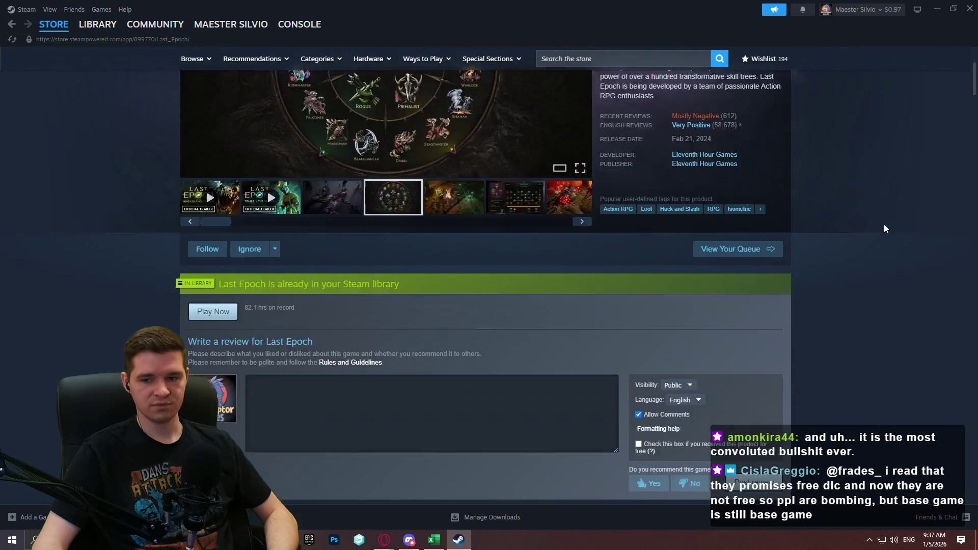
scroll(878, 203, down, 2)
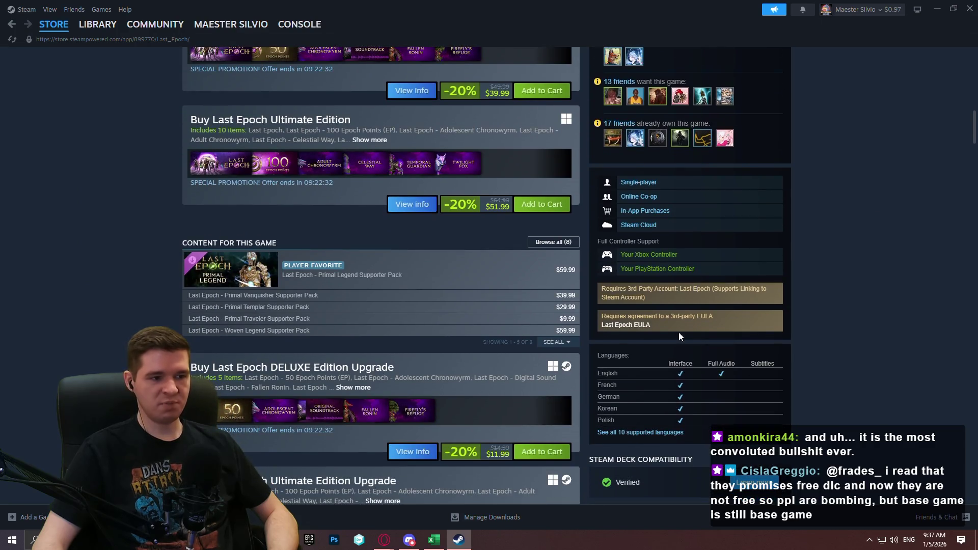
click(555, 341)
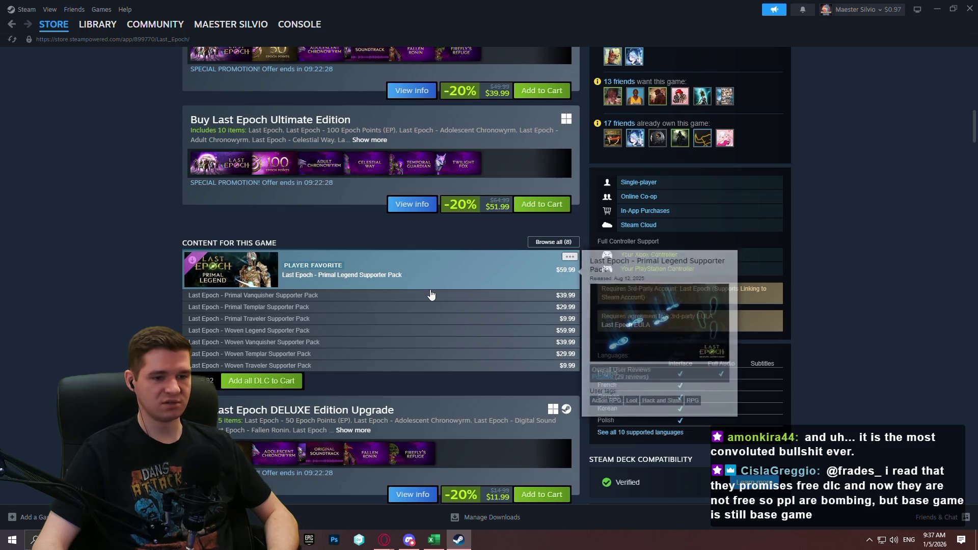
scroll(431, 295, up, 15)
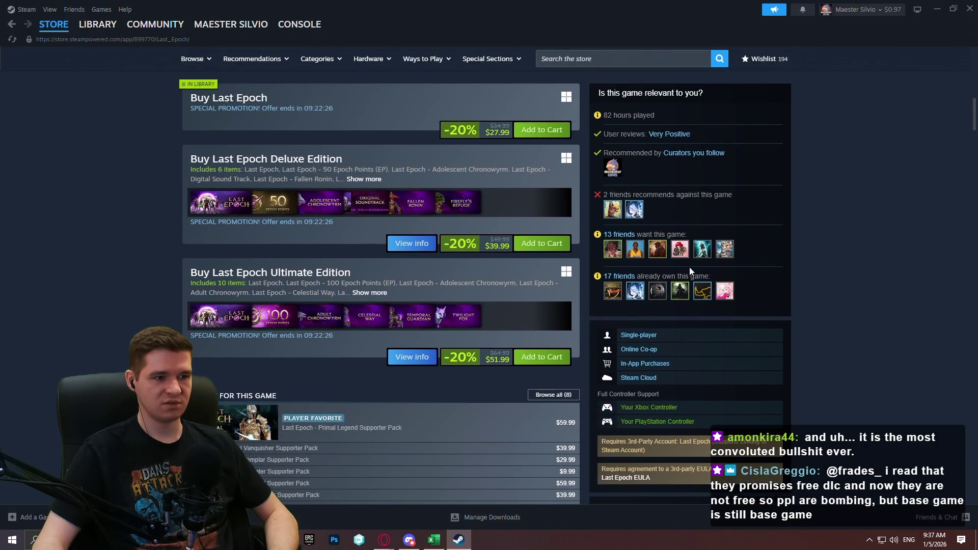
scroll(869, 249, up, 3)
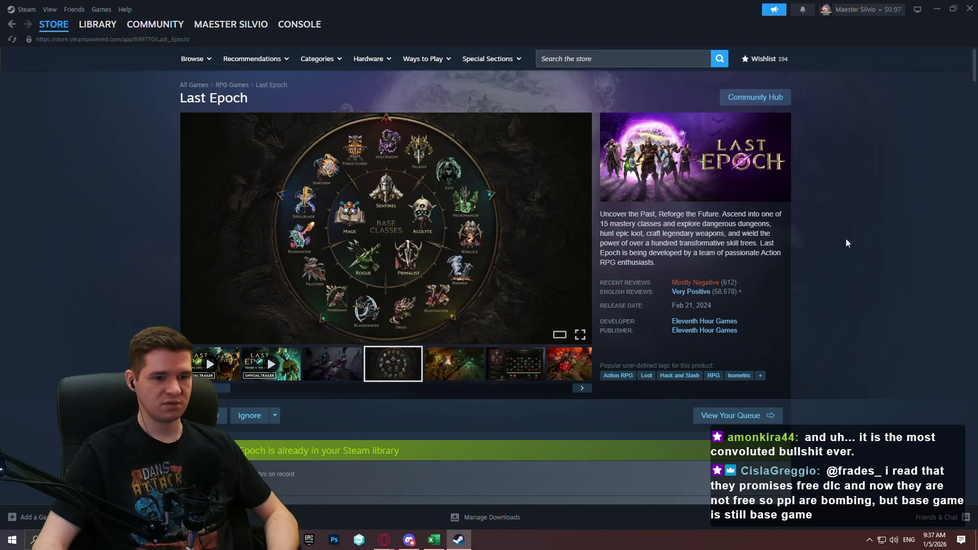
Browse the store screenshots forward to the Elder Gaspar image.
click(497, 364)
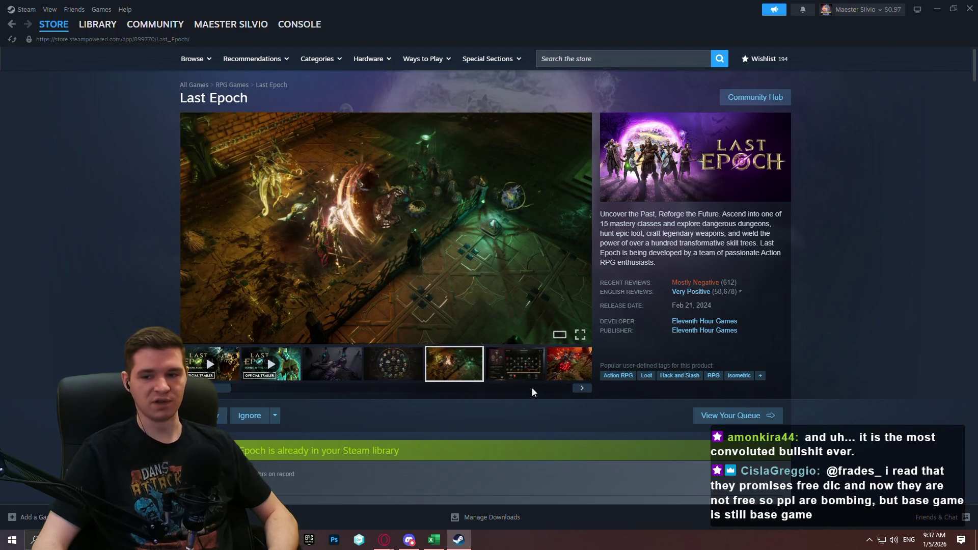
click(583, 390)
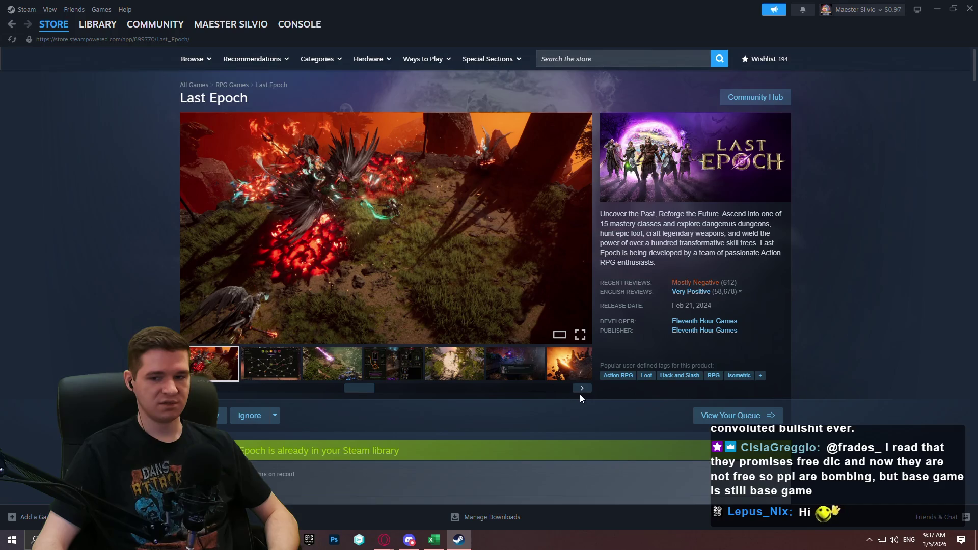
click(584, 391)
click(585, 391)
click(584, 391)
click(584, 391)
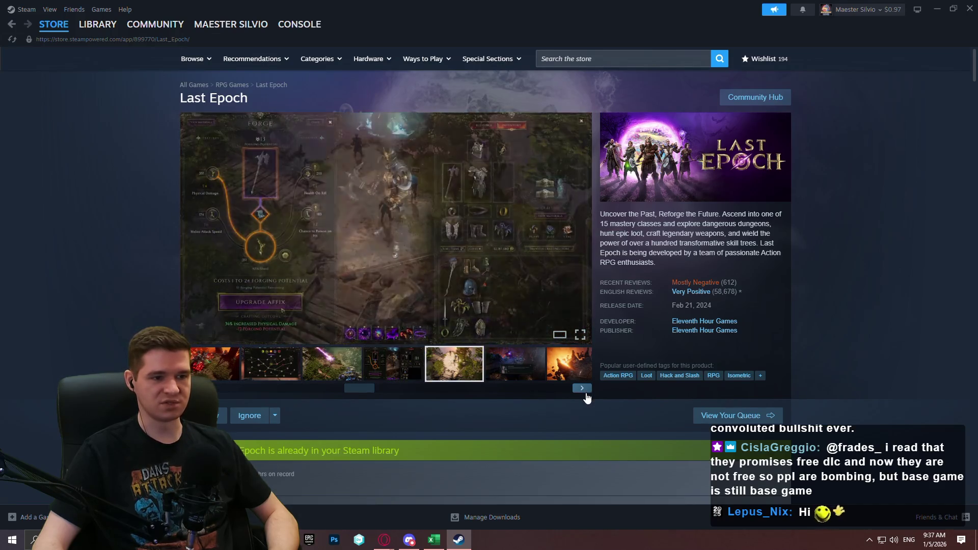
click(584, 391)
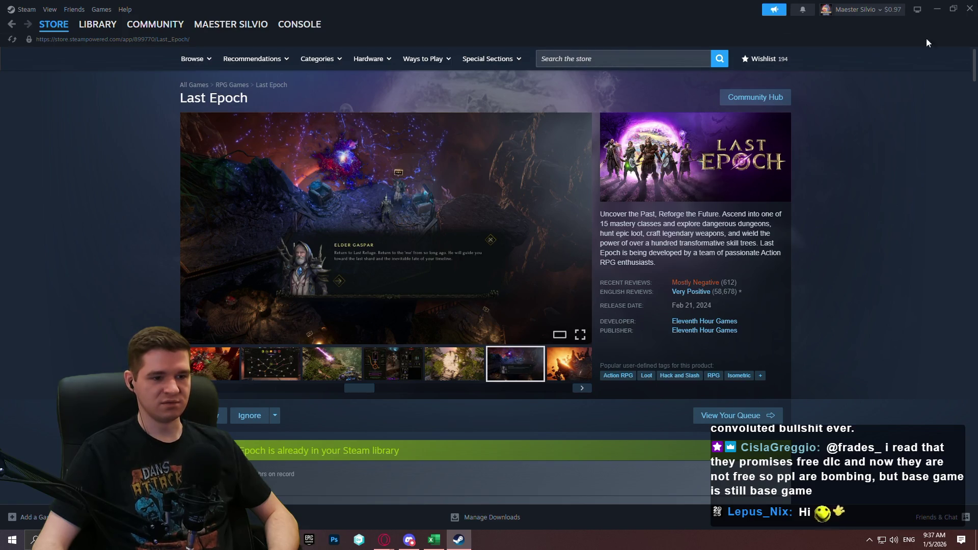
Close the Steam store window.
click(970, 9)
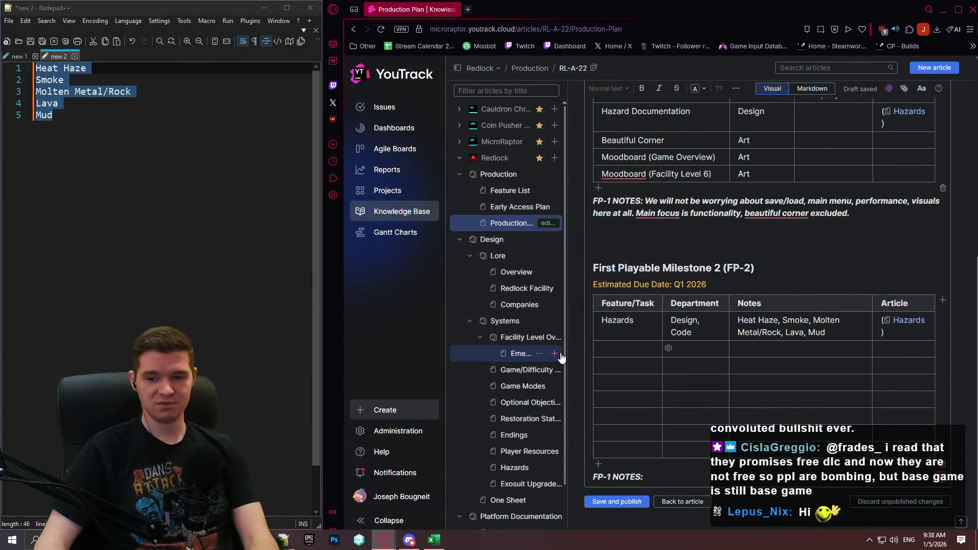
Show the First Playable goals list and start the second FP-2 row's Feature/Task entry.
click(31, 56)
click(621, 353)
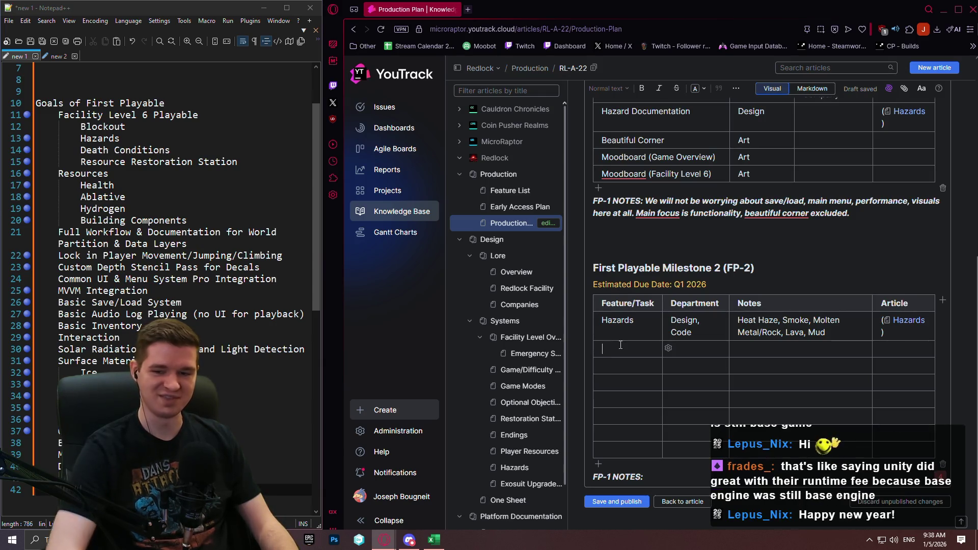
key(shift+Tab)
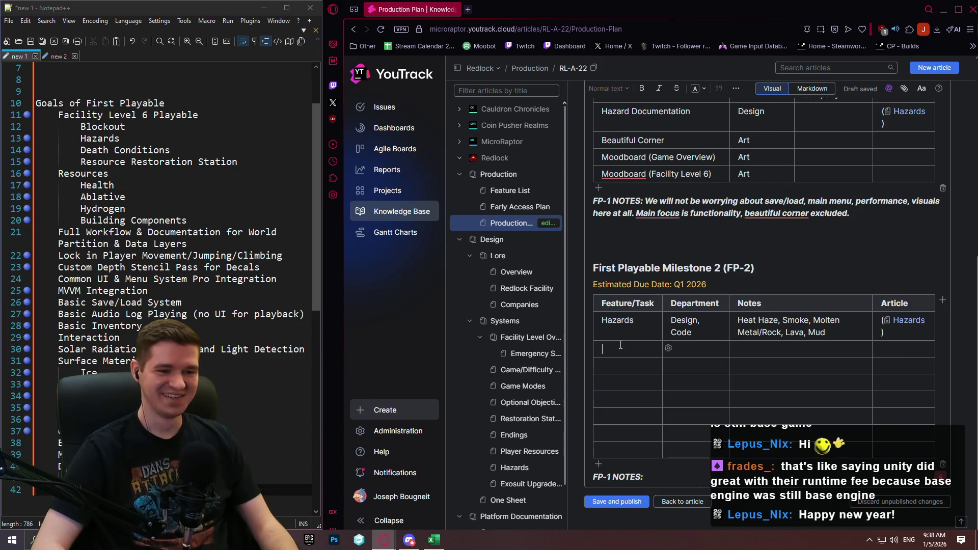
key(Tab)
key(Tab)
key(shift+Tab)
key(shift+Tab)
key(shift+Tab)
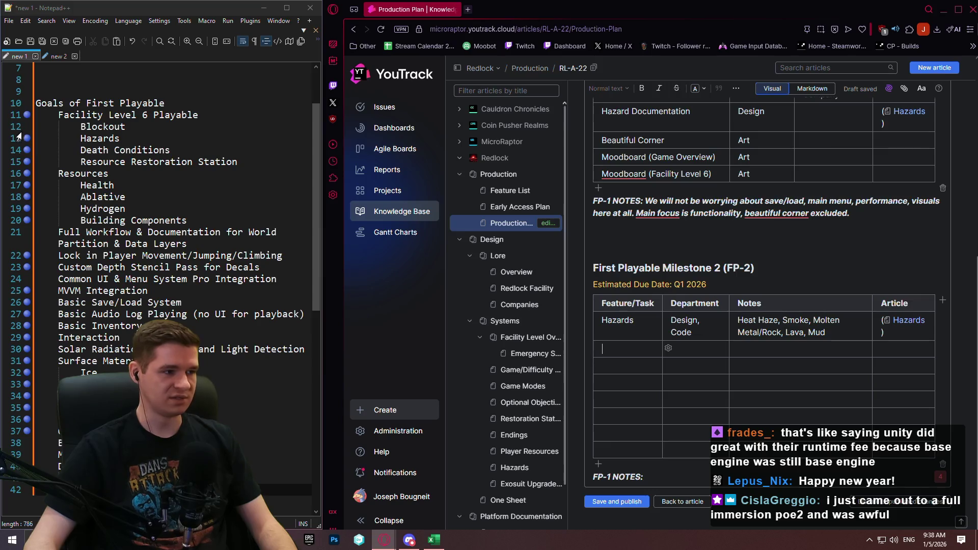
text(Dea)
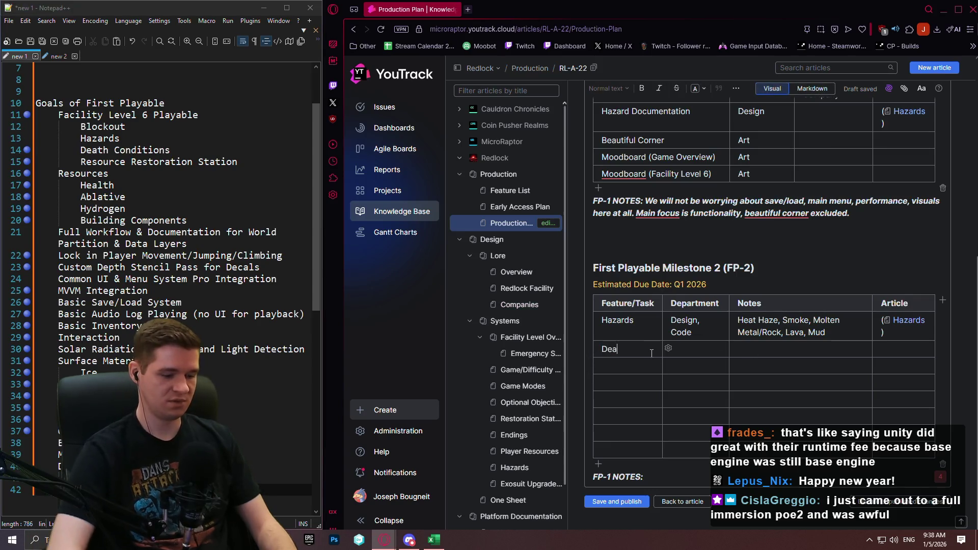
text(th)
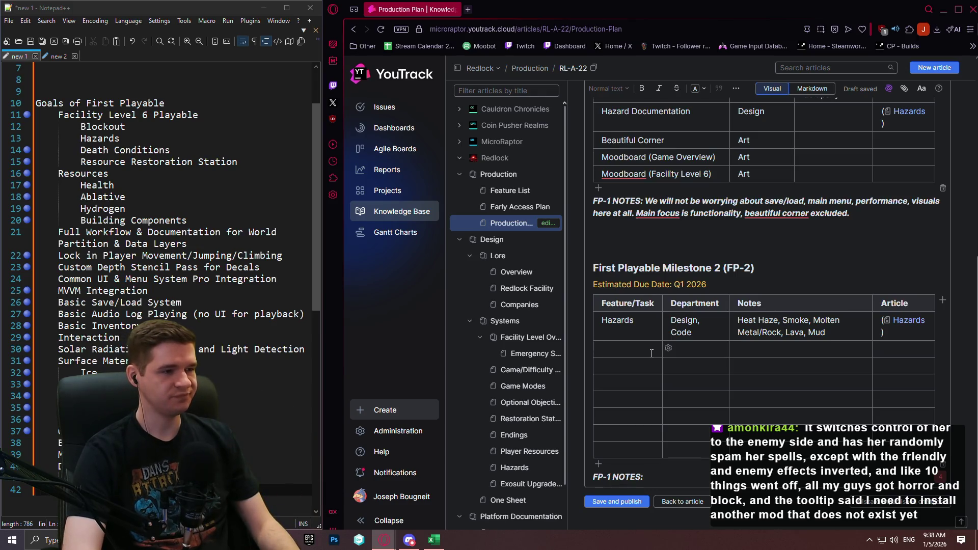
text(Res)
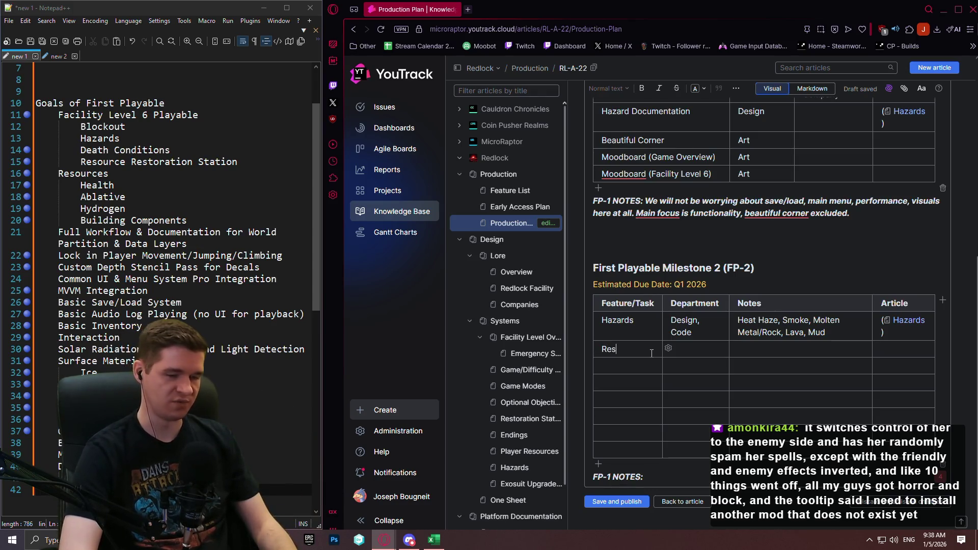
text(ources)
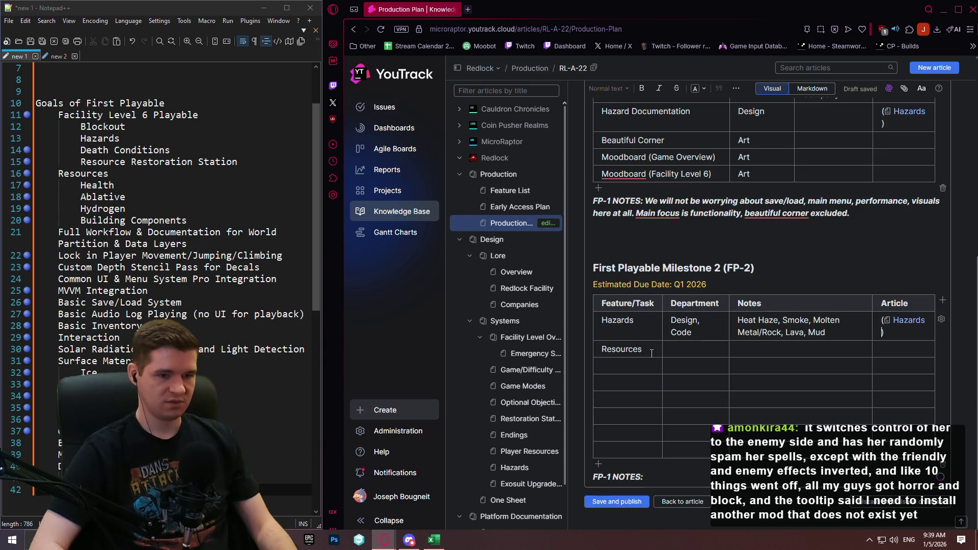
Set the Resources row's department to Design, Code.
key(Right)
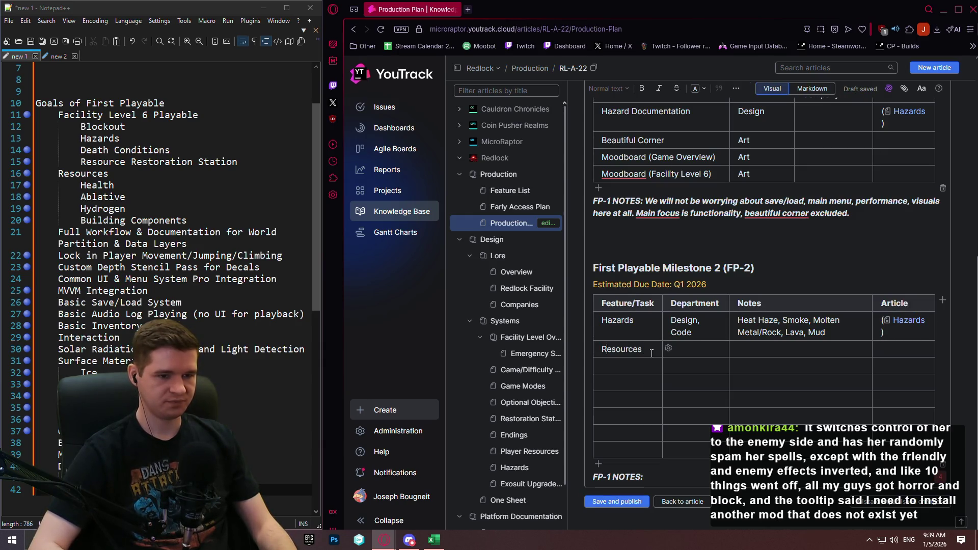
key(Tab)
text(Design/Code)
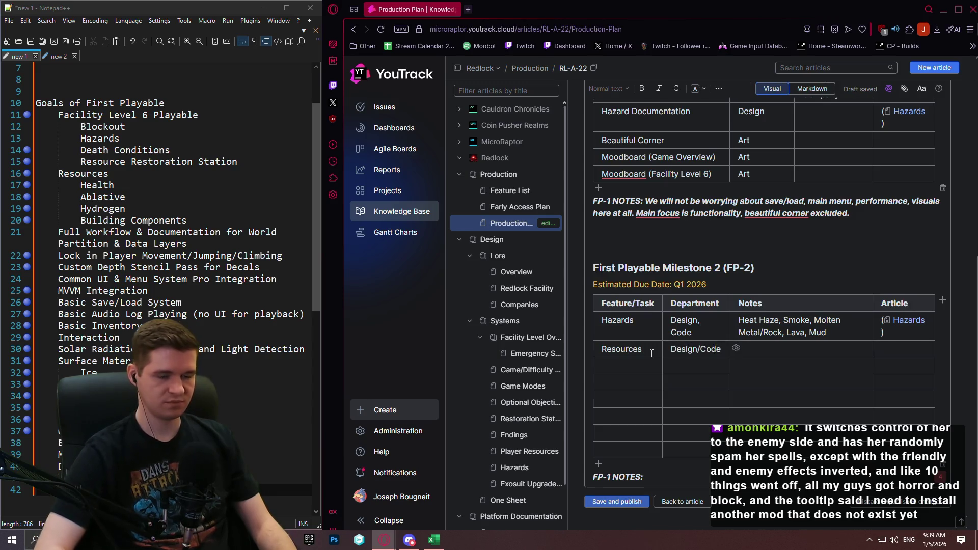
key(BackSpace)
key(BackSpace)
key(BackSpace)
text(, Code)
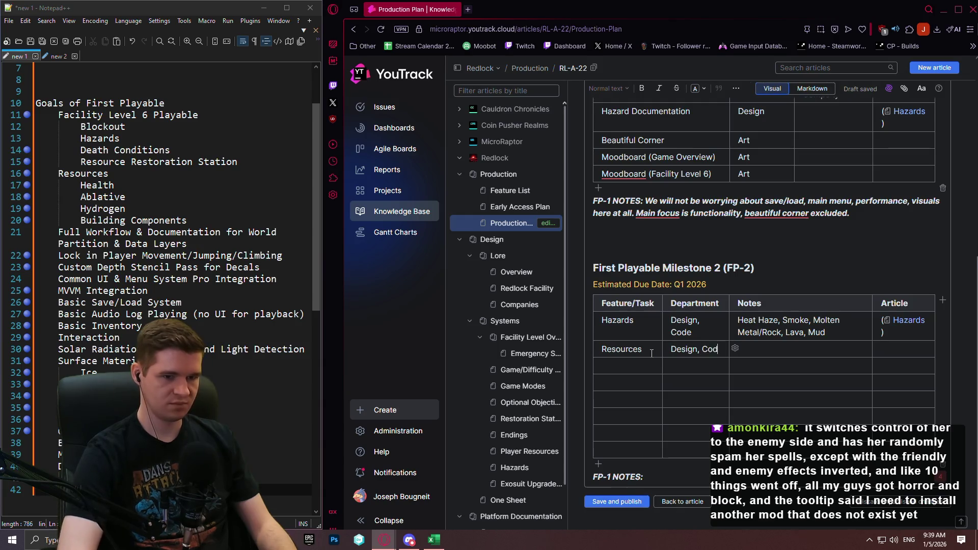
Enter notes Health, Ablative, Hydrogen, Building Components and start the article reference RL5.
key(Tab)
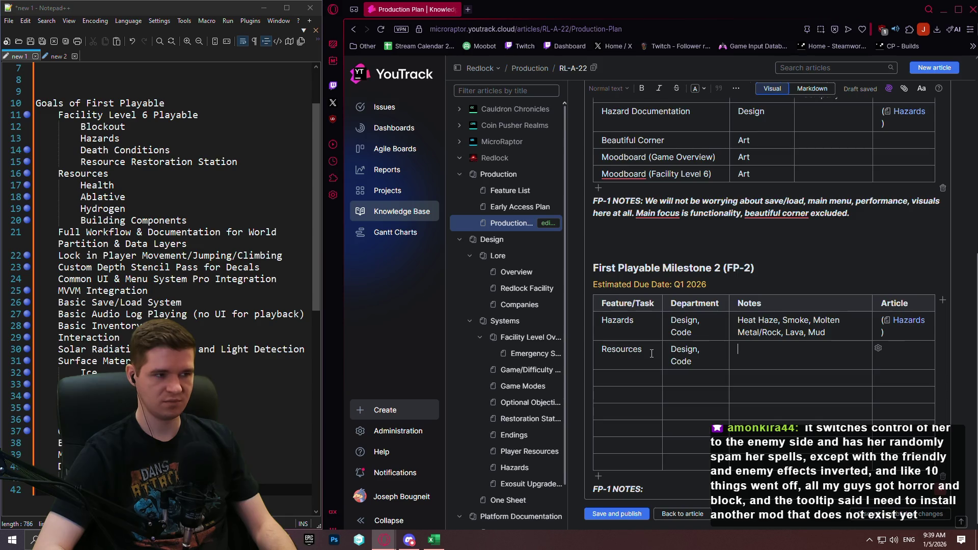
text(Health, Ablative)
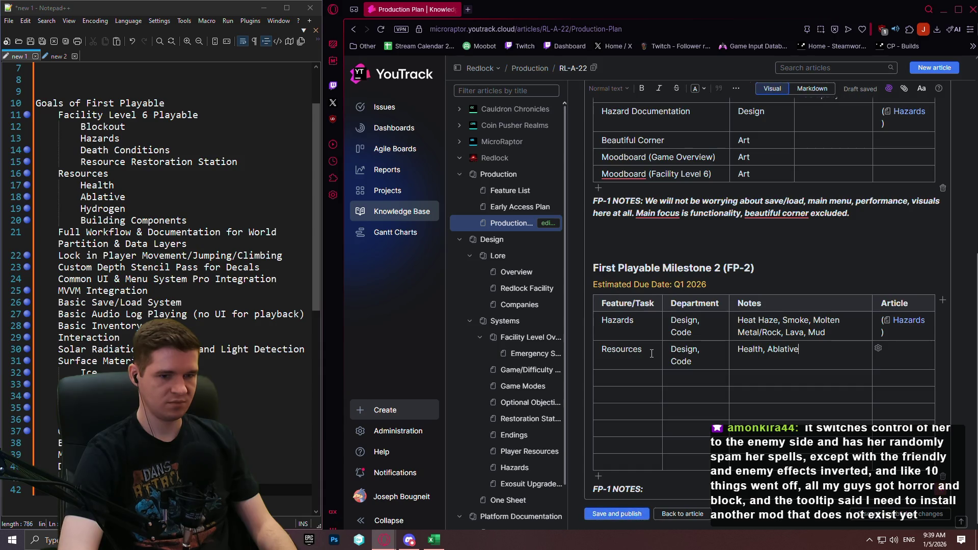
text(, Hydro)
text(gen, Bui)
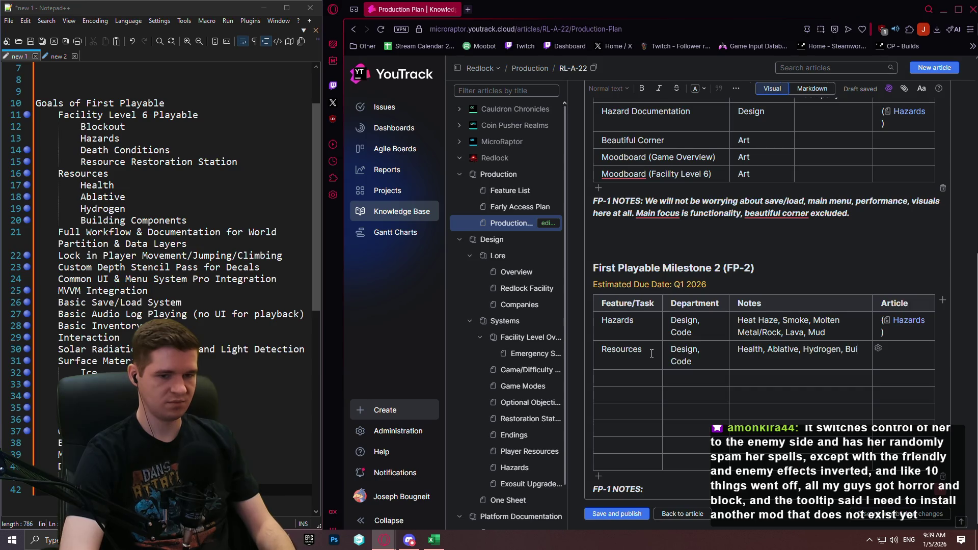
text(lding Compon)
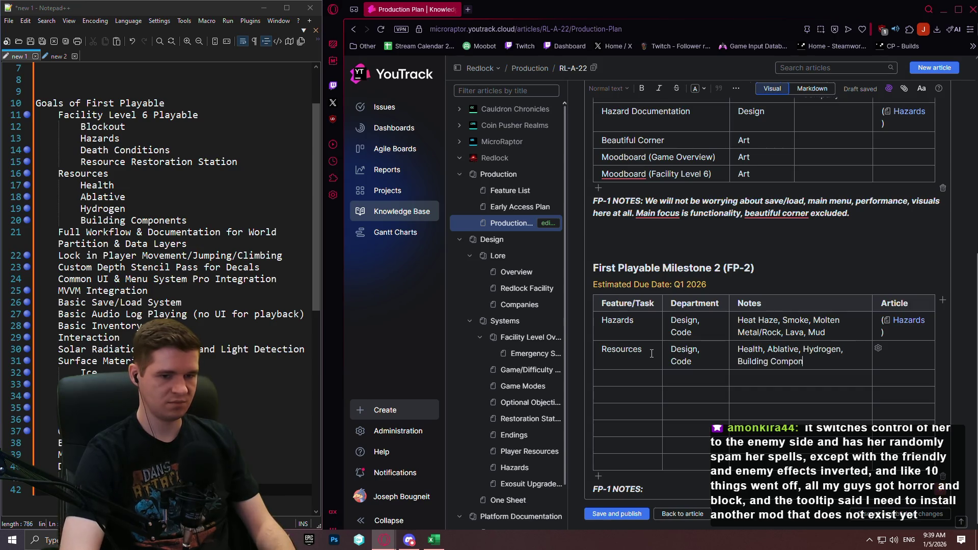
text(ents)
key(Tab)
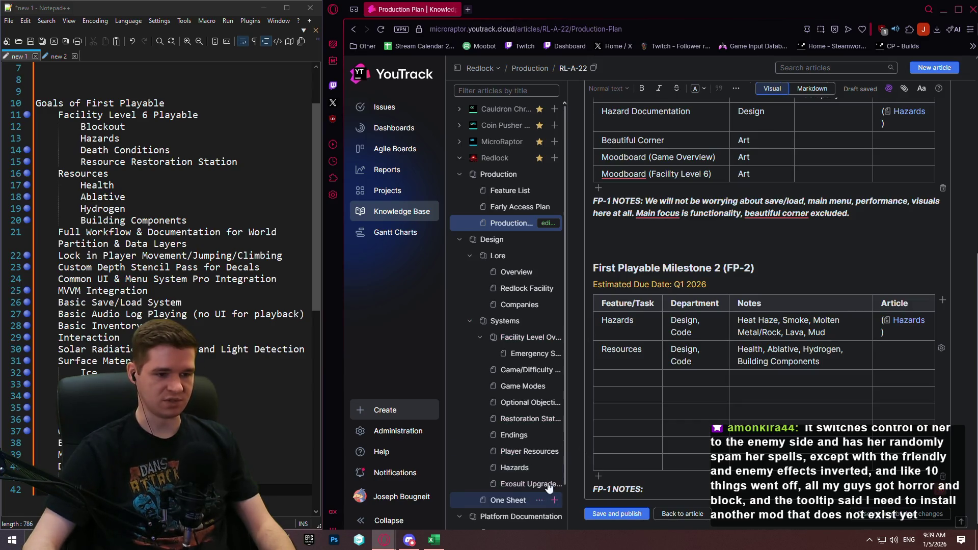
click(889, 357)
text(R)
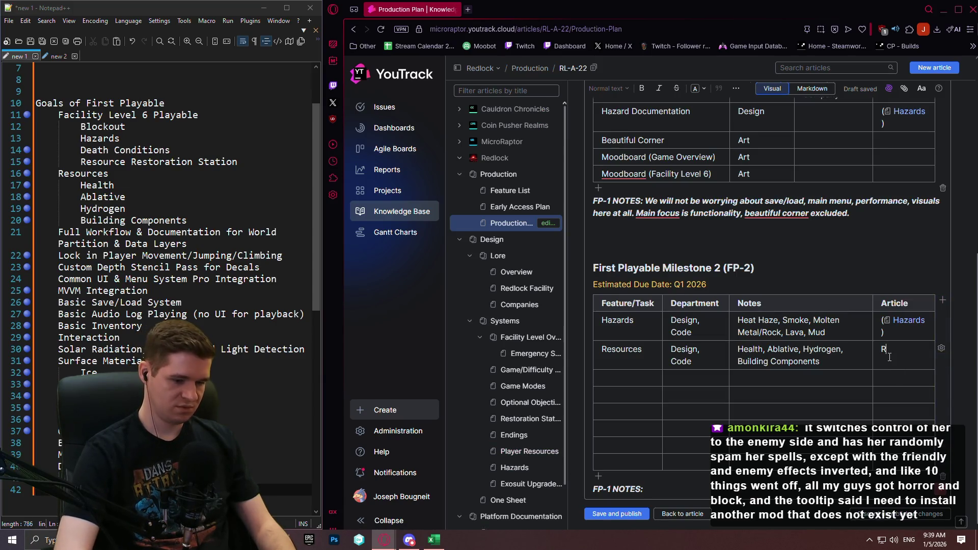
text(L5)
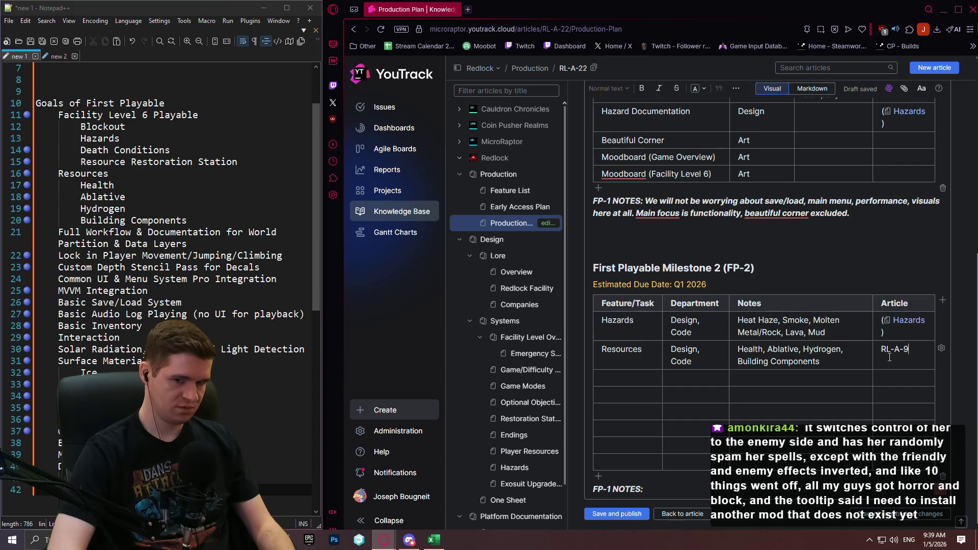
Insert the Player Resources article link and remove the parentheses around the Hazards links.
key(Return)
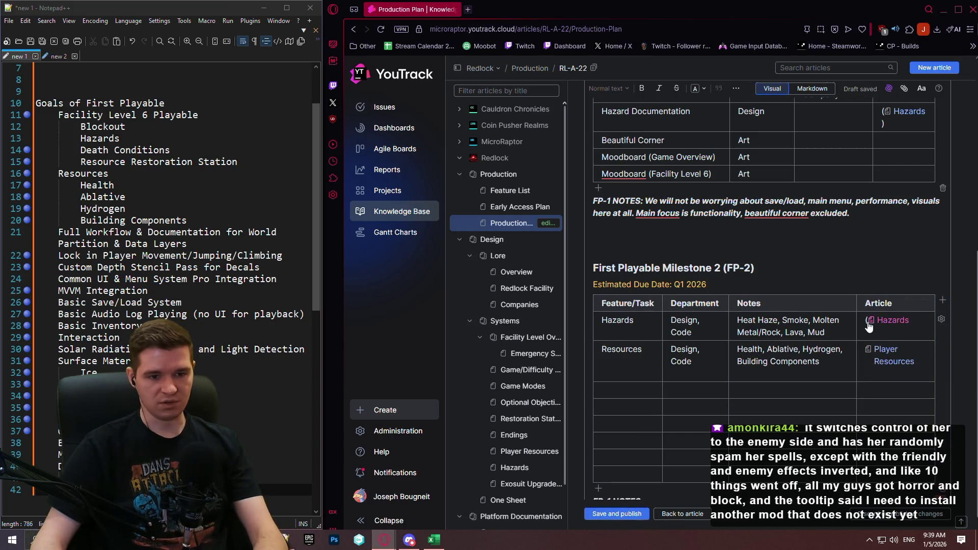
key(Delete)
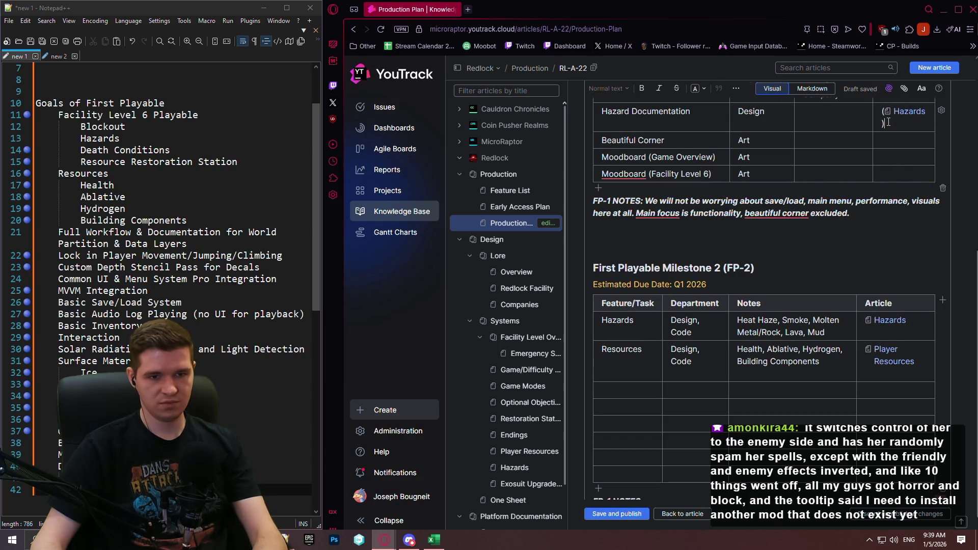
key(BackSpace)
scroll(900, 169, up, 3)
scroll(908, 202, down, 3)
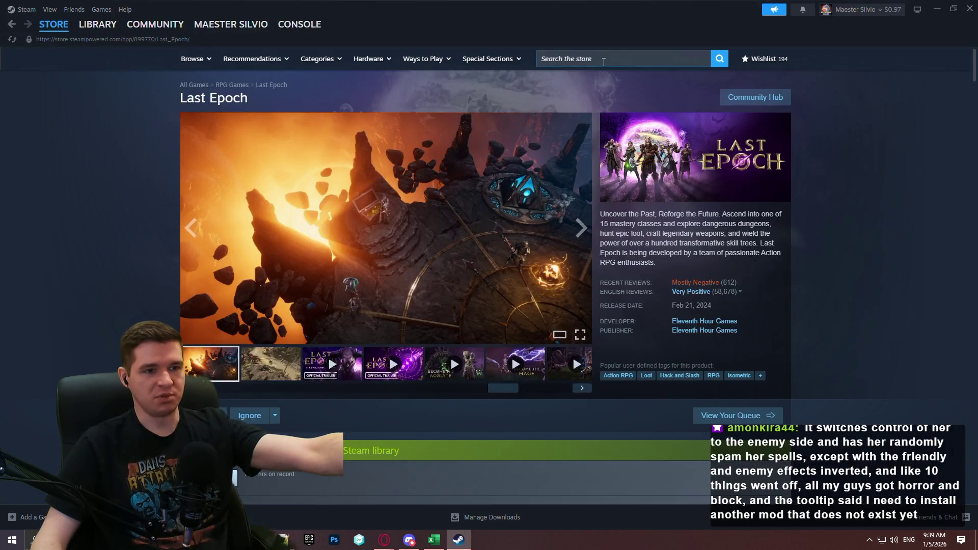
click(604, 61)
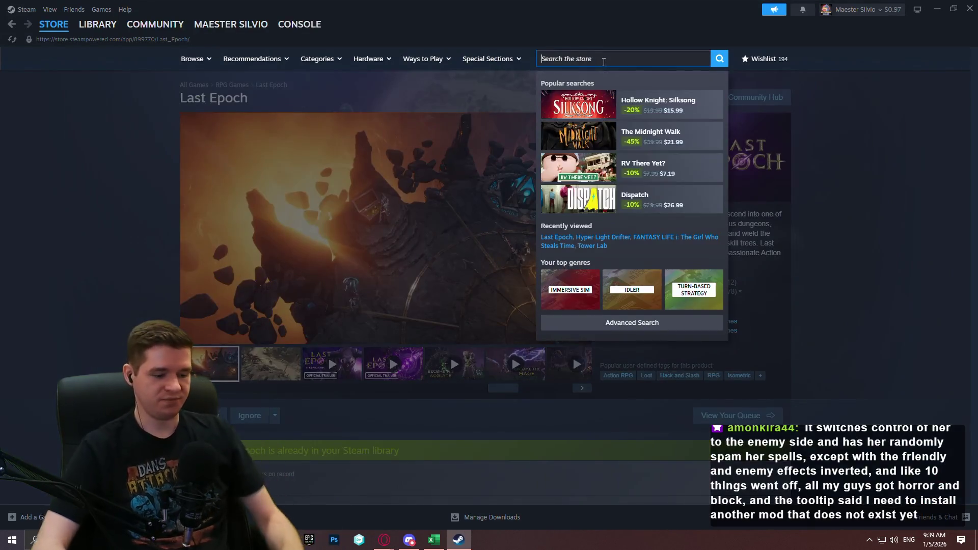
Search the Steam store for 'titan quest' and browse the Titan Quest II screenshots.
text(titan quest)
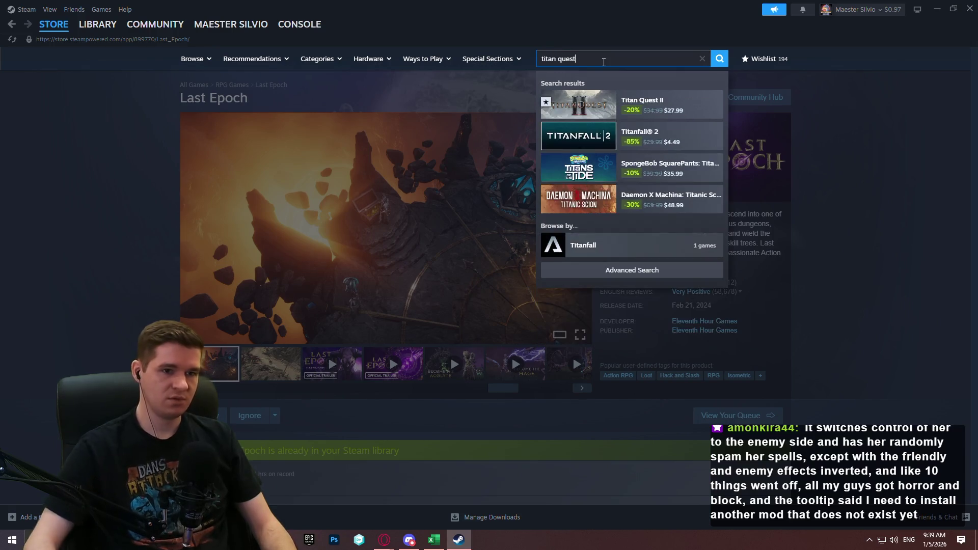
click(663, 102)
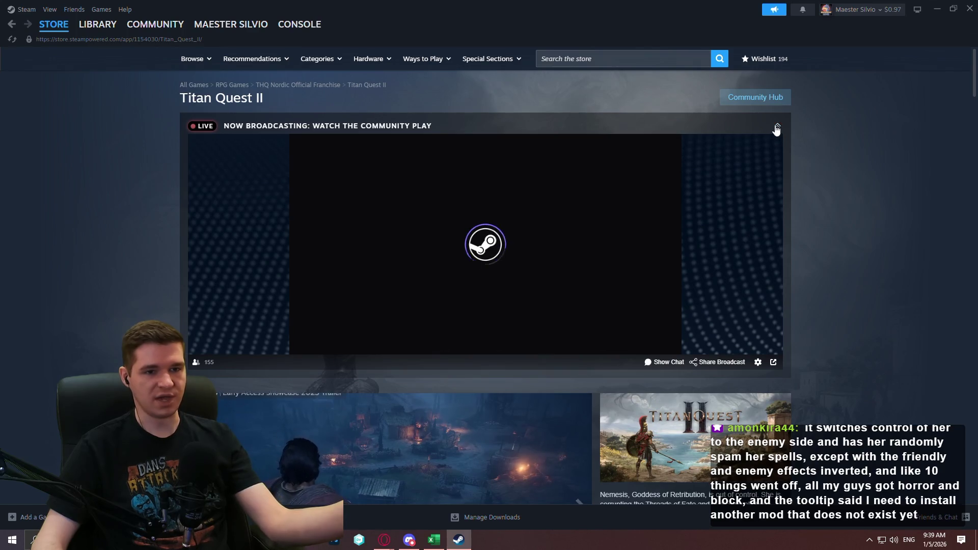
click(776, 127)
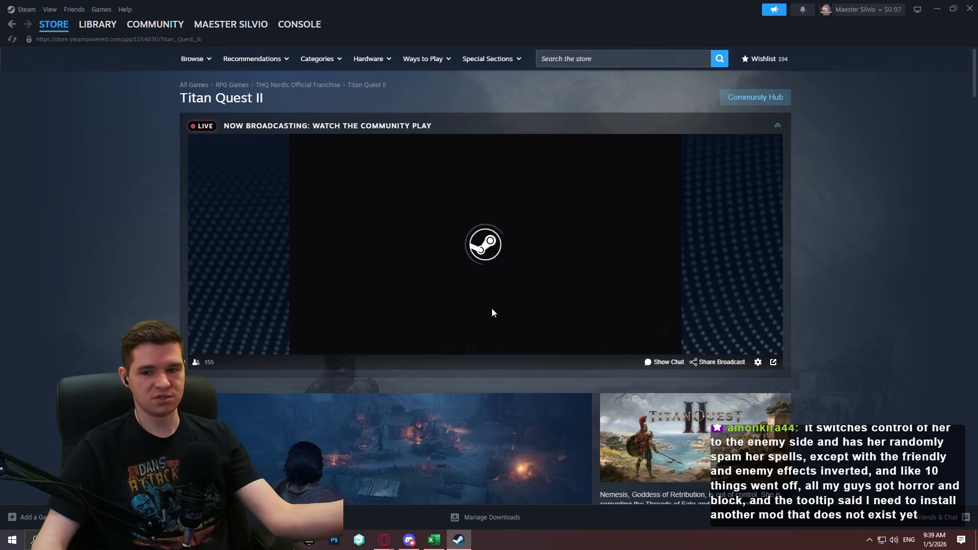
scroll(420, 284, down, 3)
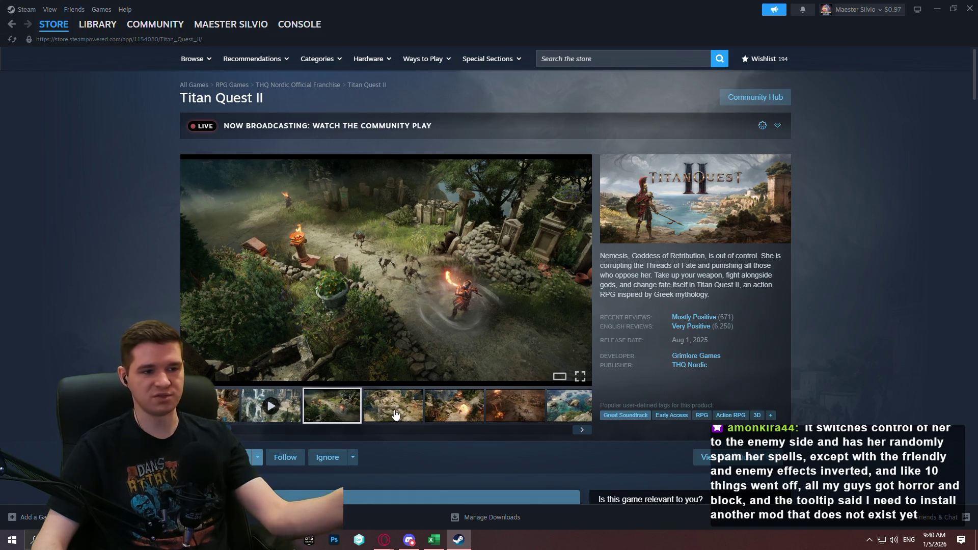
click(396, 415)
click(446, 413)
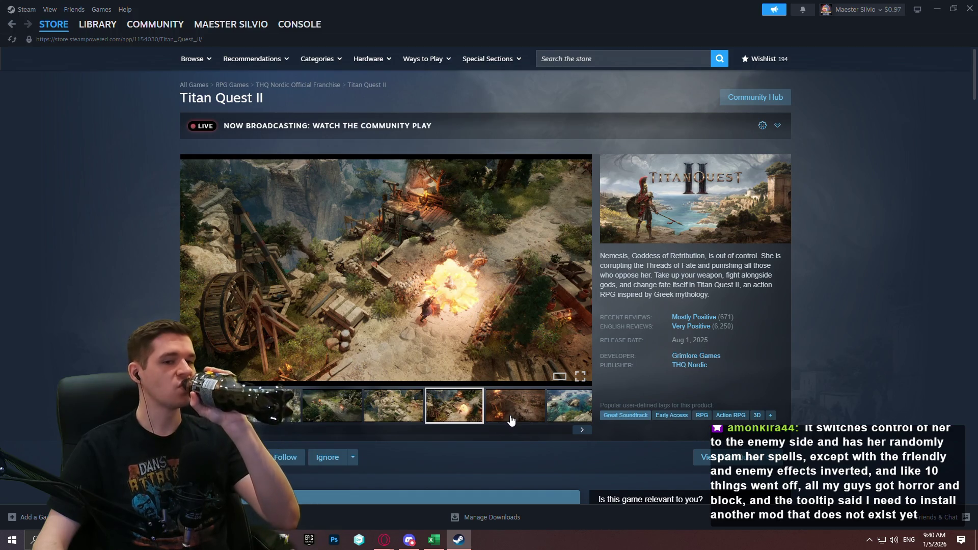
click(512, 418)
click(572, 409)
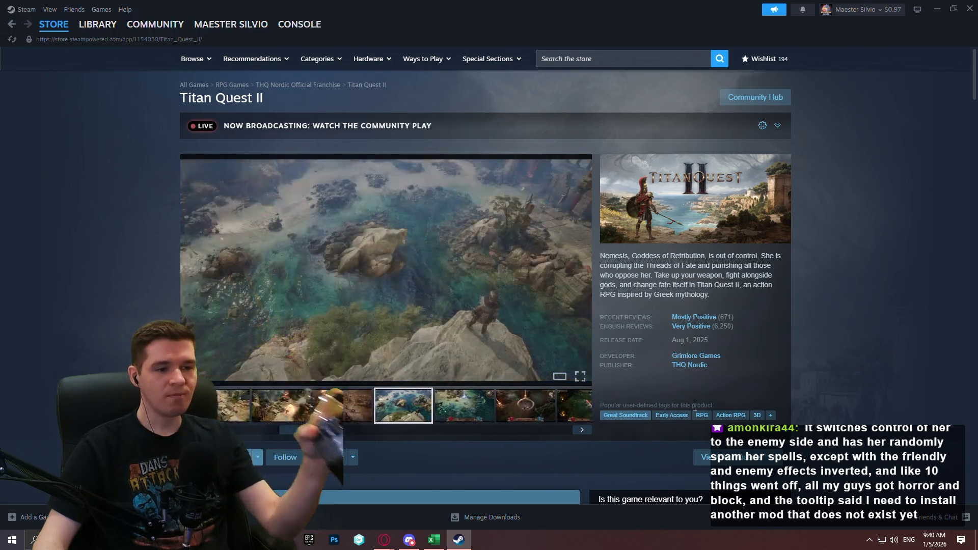
click(383, 409)
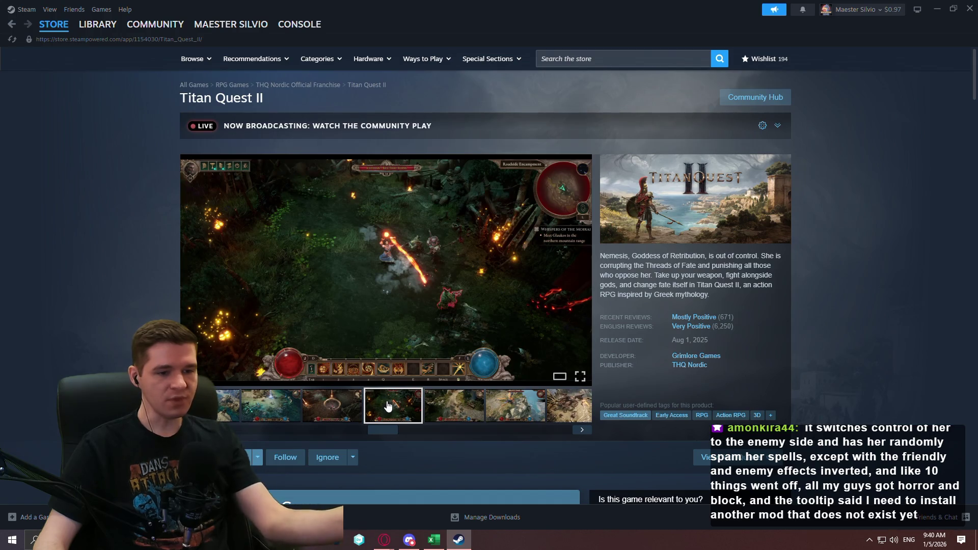
click(463, 415)
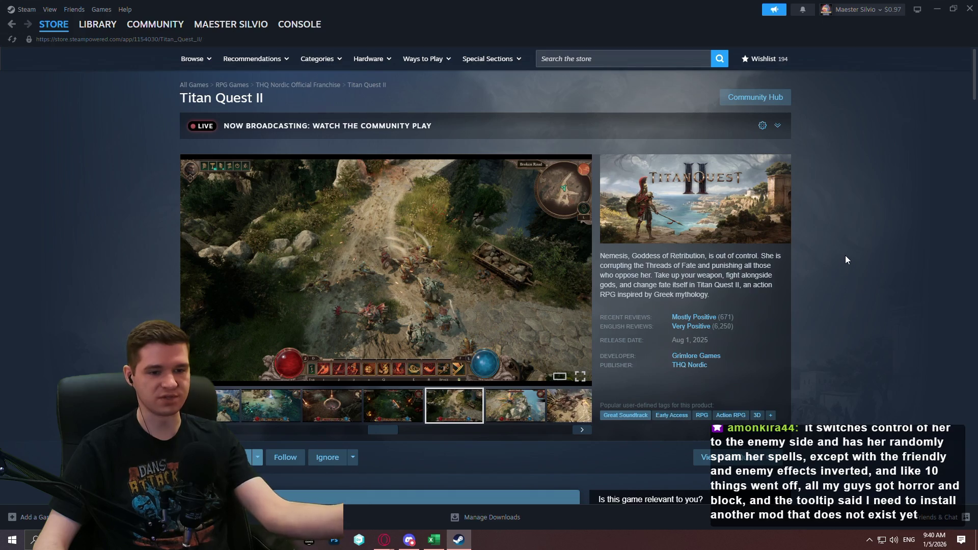
Expand the Titan Quest II roadmap section, then close the Steam window.
scroll(845, 255, down, 10)
scroll(897, 240, down, 5)
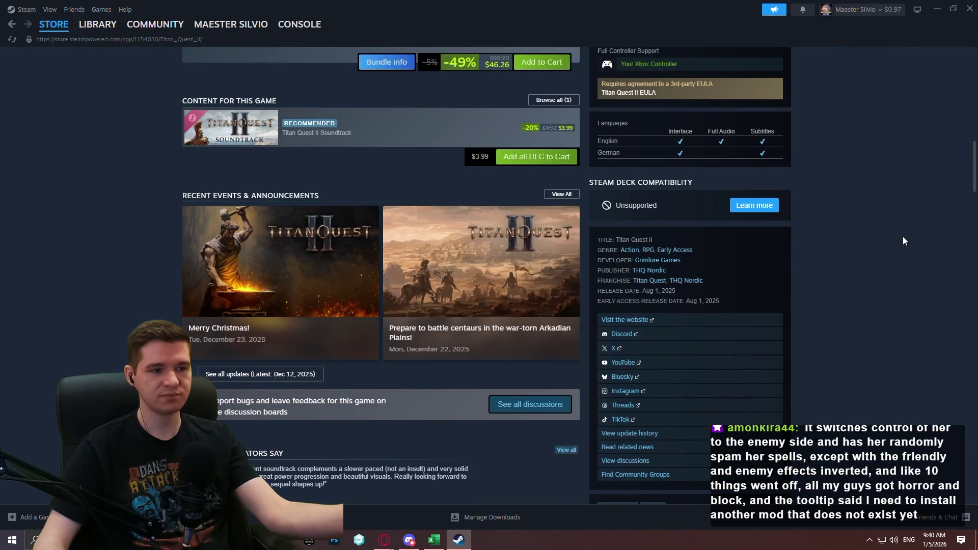
scroll(904, 236, down, 13)
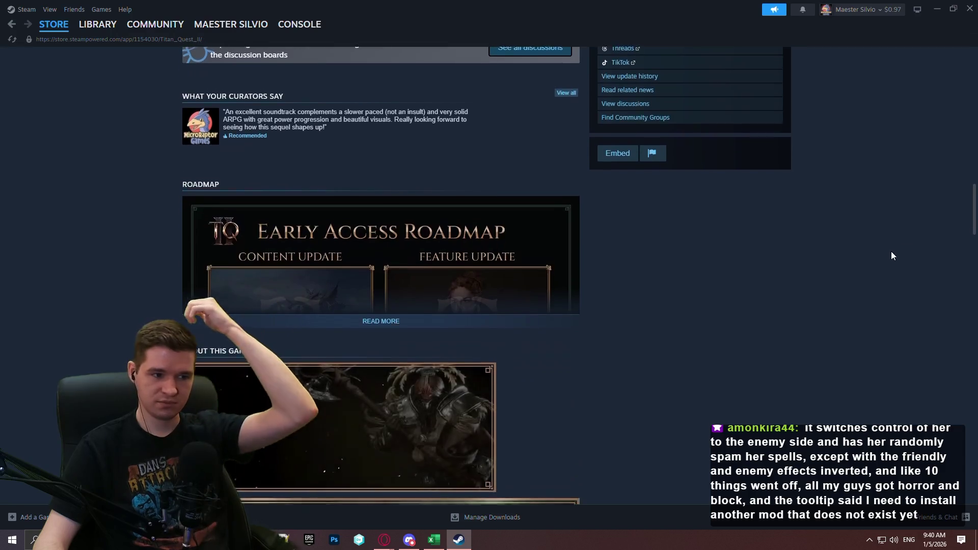
click(389, 71)
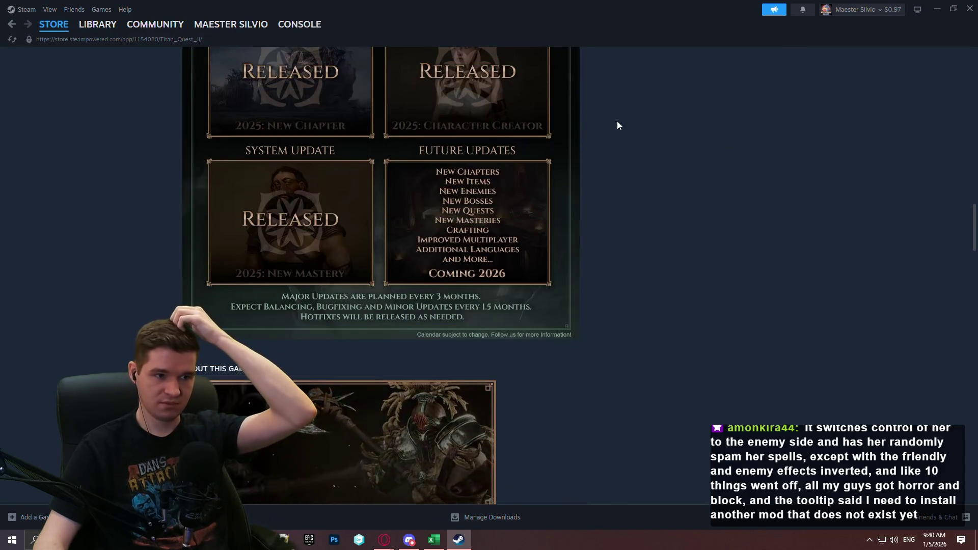
scroll(716, 149, up, 2)
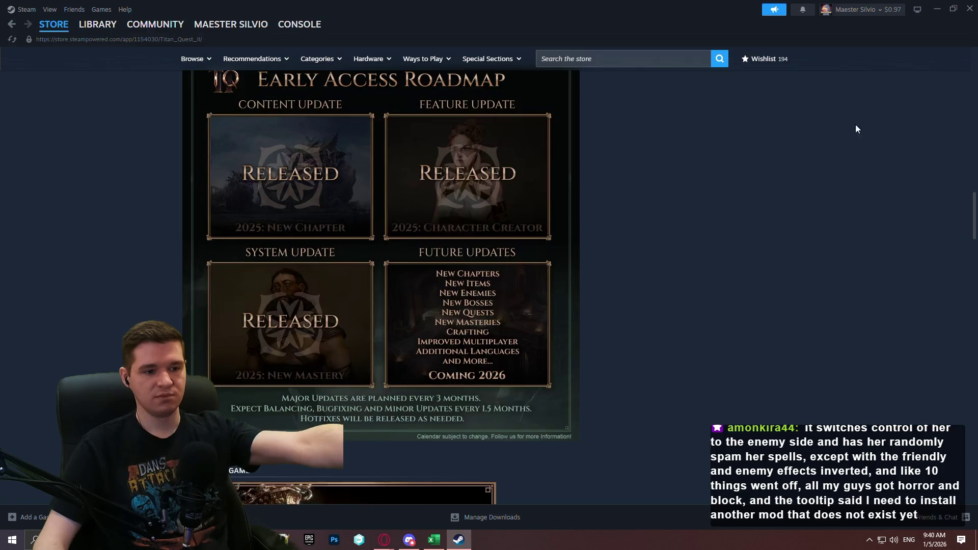
click(969, 8)
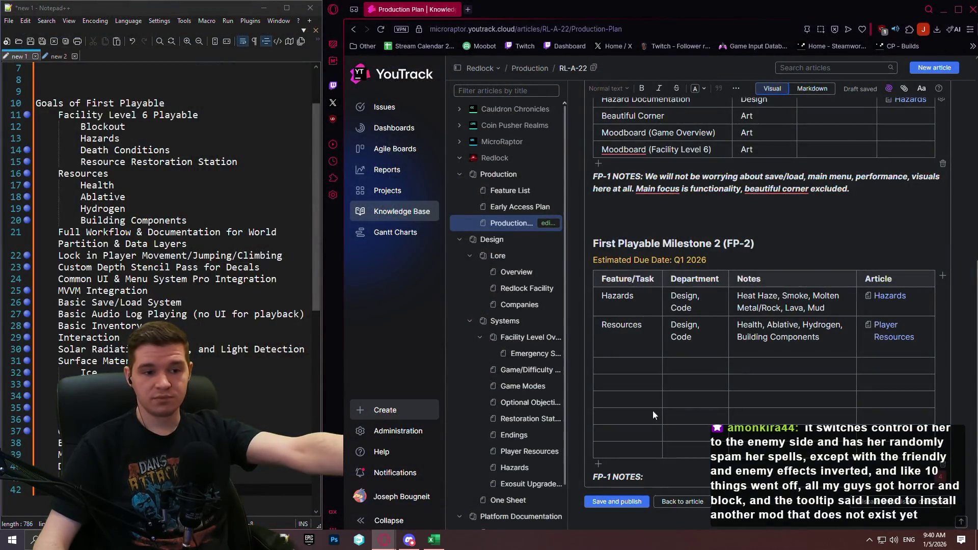
Check the Resource Restoration Station goal in Notepad++ and enter 'Resource Restoration Stations' in the third-row Feature/Task cell.
click(607, 369)
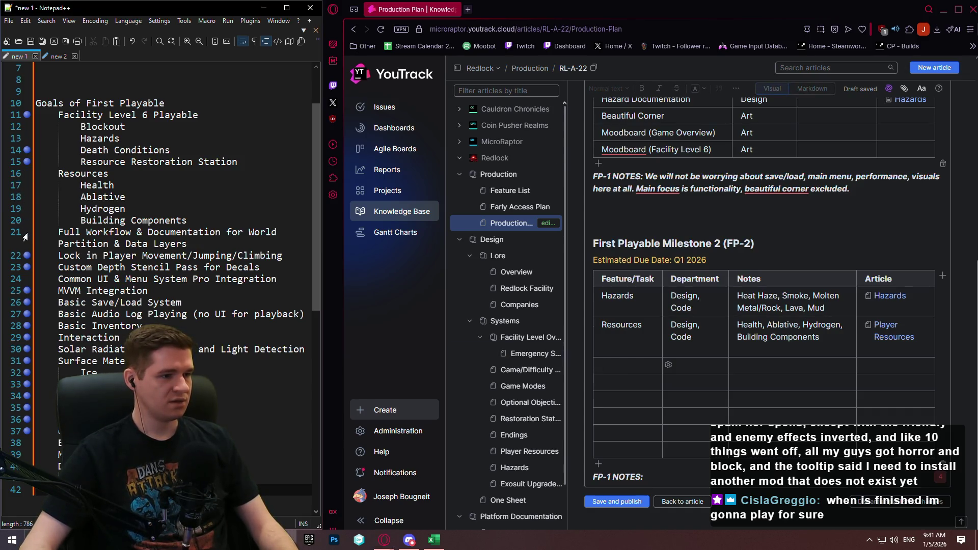
click(135, 186)
click(185, 162)
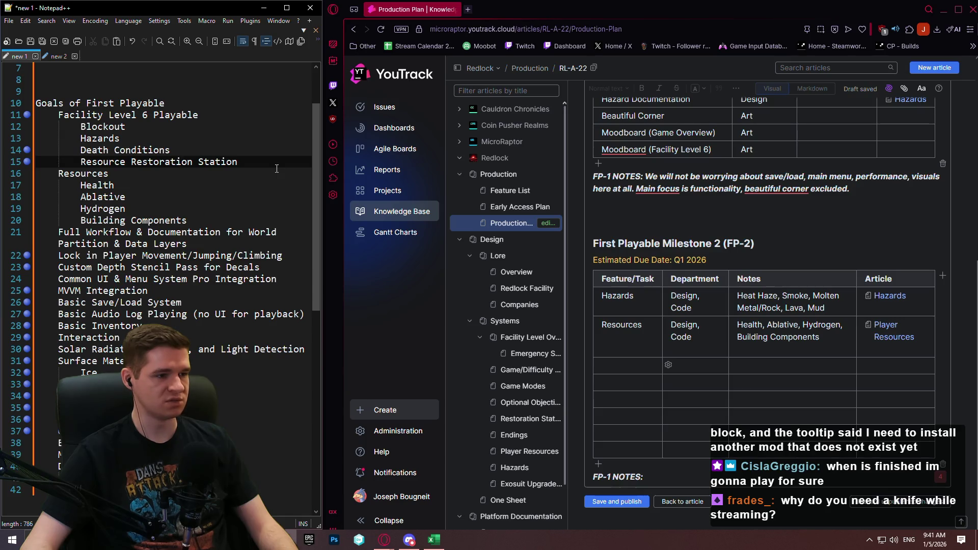
click(727, 376)
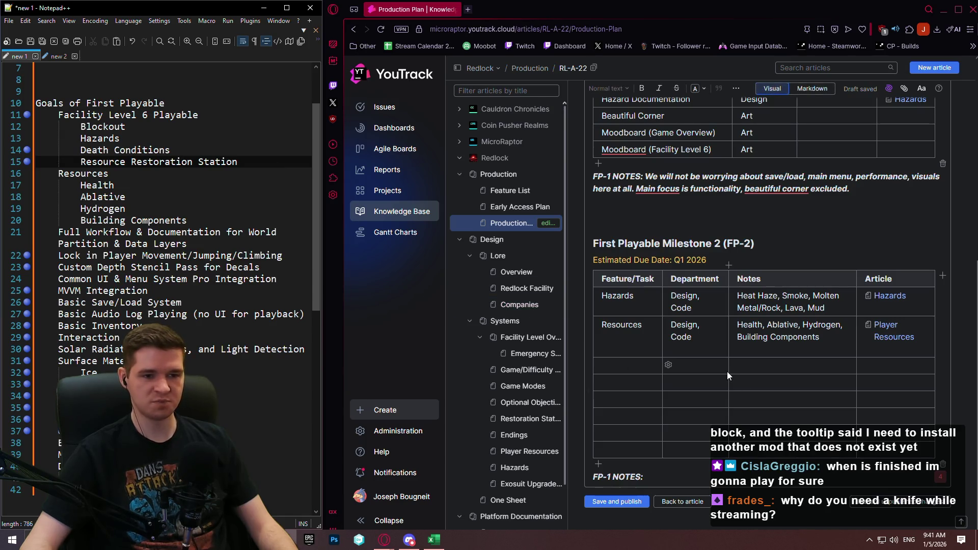
click(684, 259)
click(643, 365)
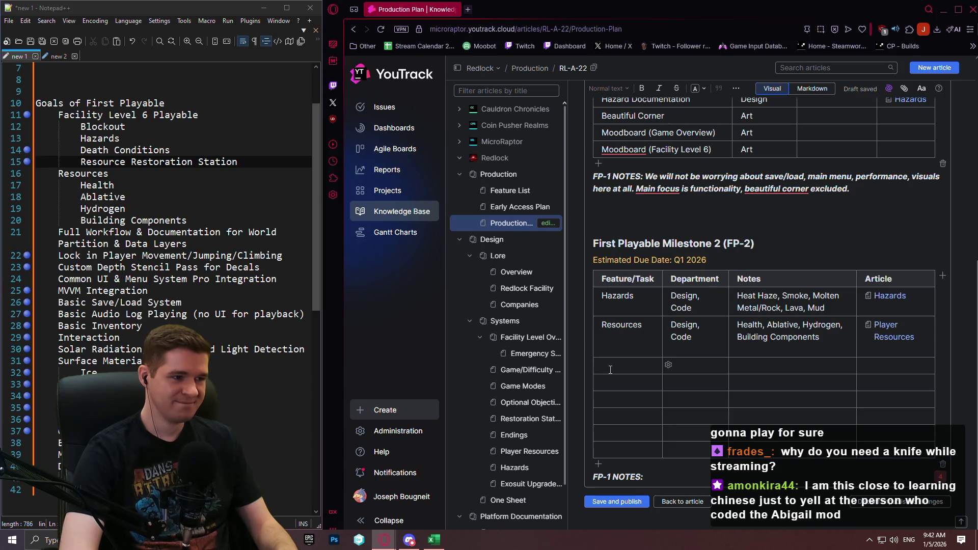
text(Resourc)
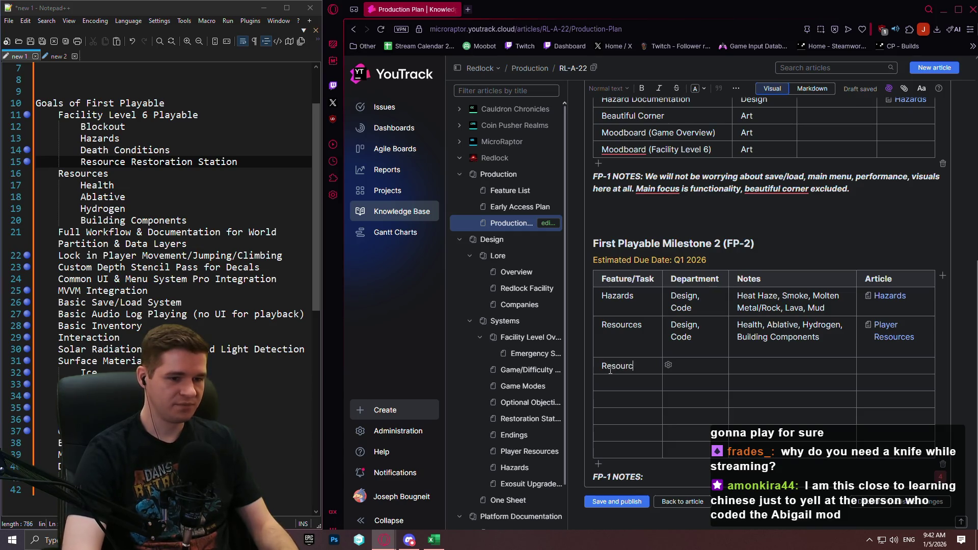
text(e Restoration St)
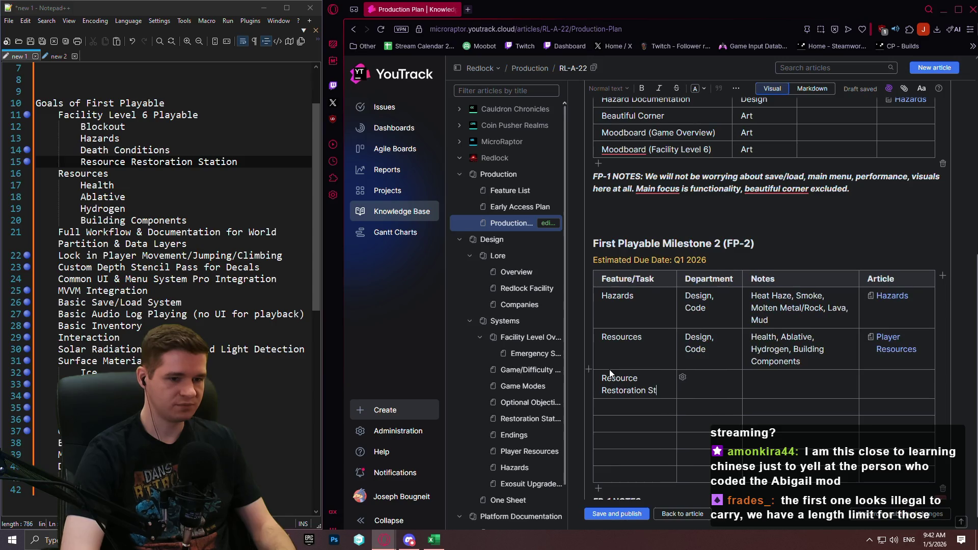
text(ations)
Give the Resource Restoration Stations row notes 'Basic implementation' and department 'Design, Code'.
key(Tab)
key(Tab)
text(Basic im)
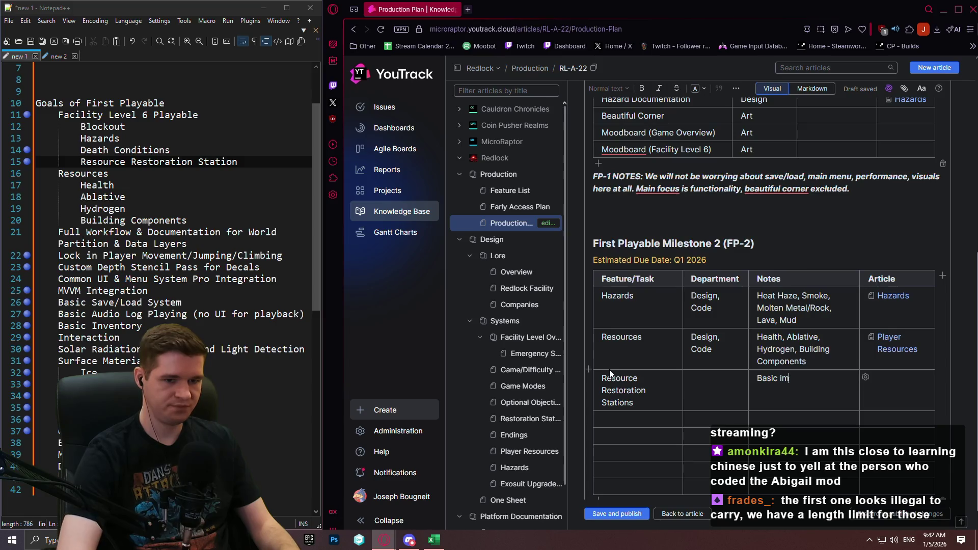
text(plementation)
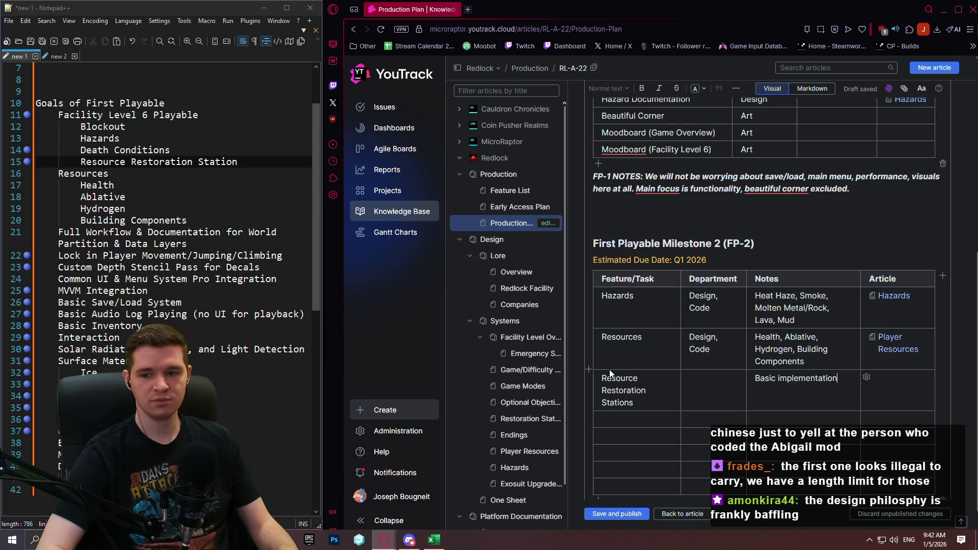
key(End)
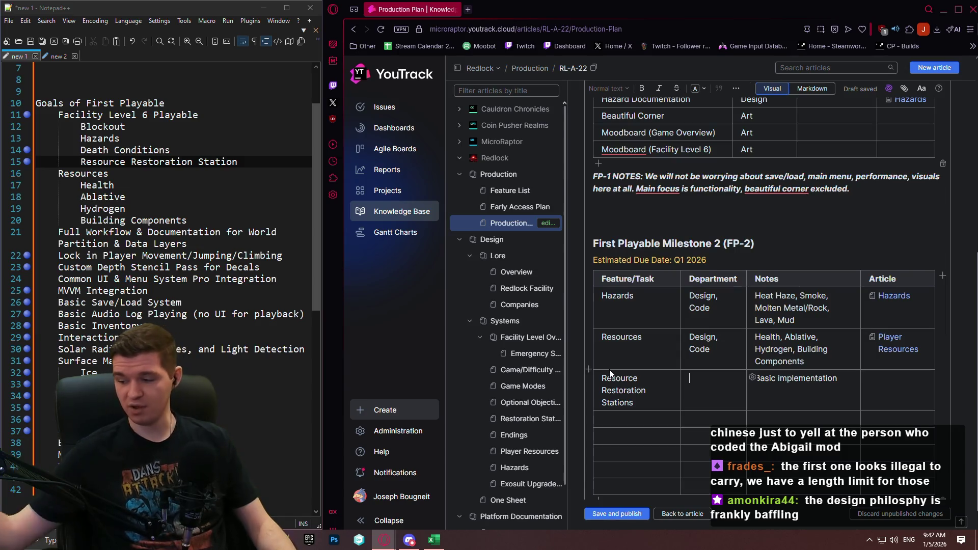
key(shift+Tab)
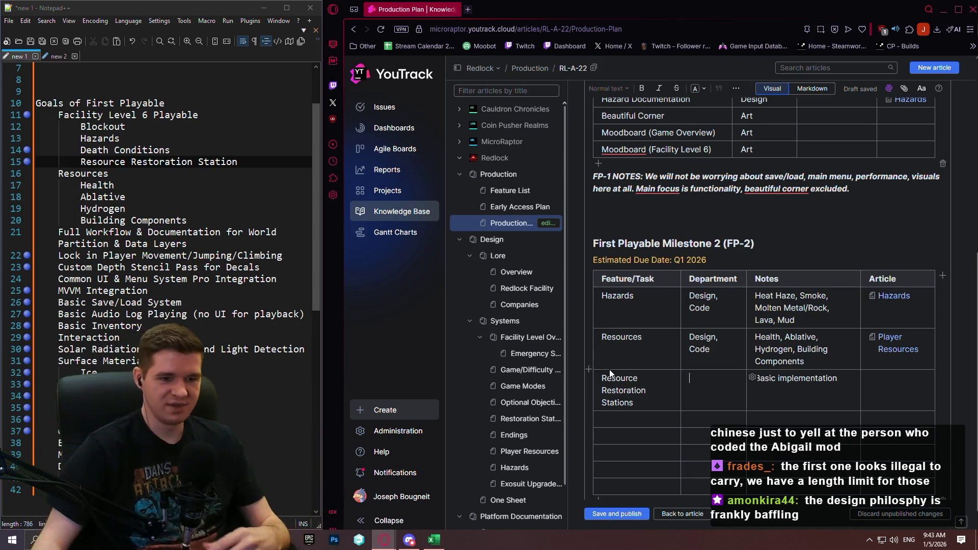
click(712, 389)
text(Design/)
key(BackSpace)
text(, Code)
click(892, 394)
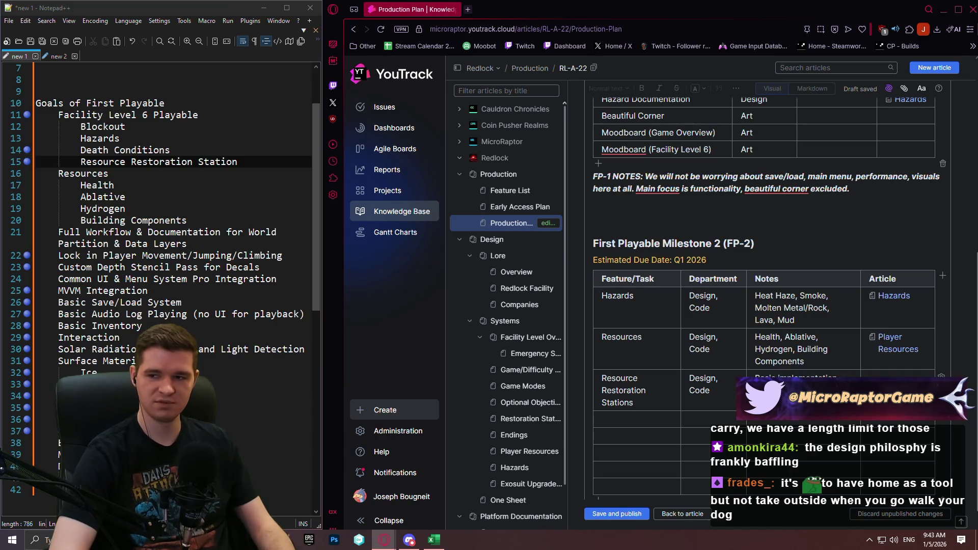
click(720, 348)
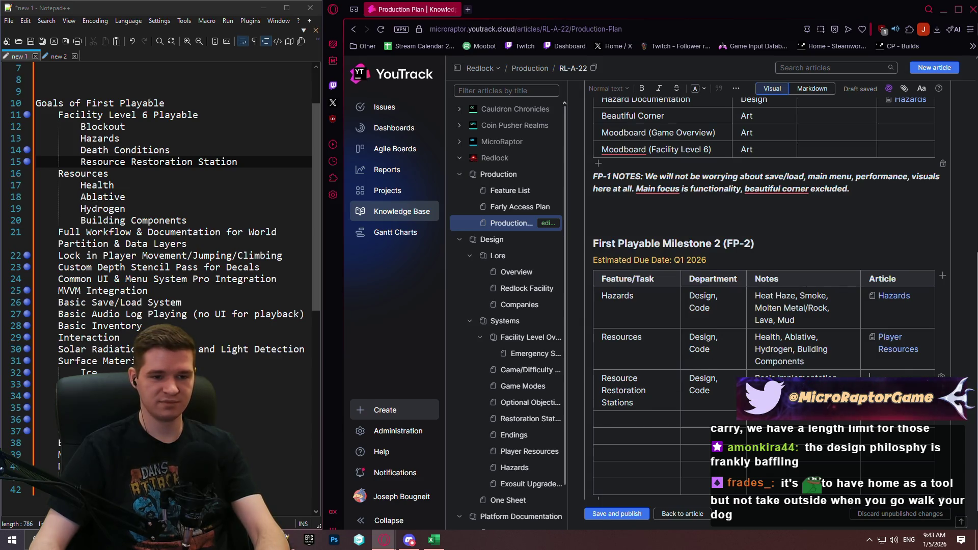
Enter RL-A-10 in the row's Article cell so it becomes a Restoration Stations link.
scroll(859, 362, down, 1)
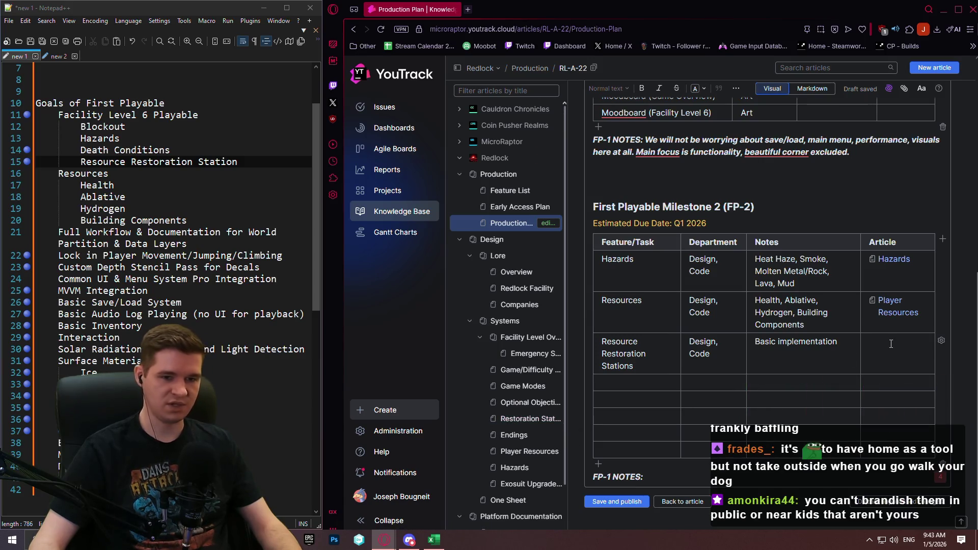
text(RL-A-10)
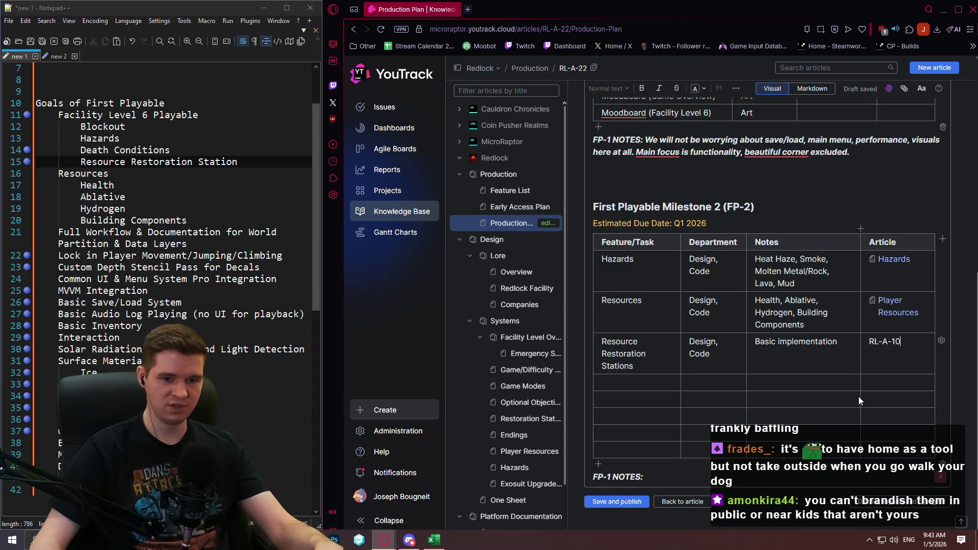
key(Return)
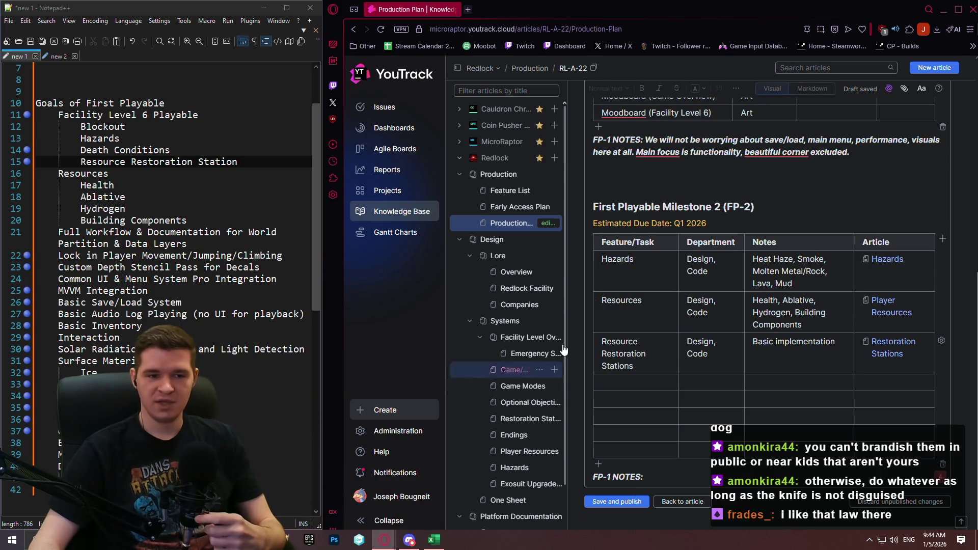
click(671, 380)
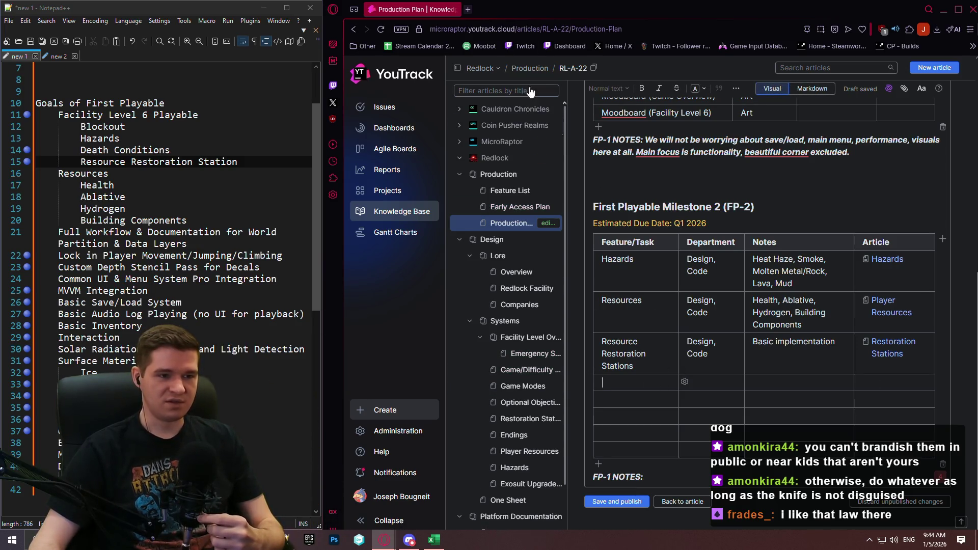
Save and publish the Production Plan, then reopen it for editing at the first empty FP-2 row.
click(616, 501)
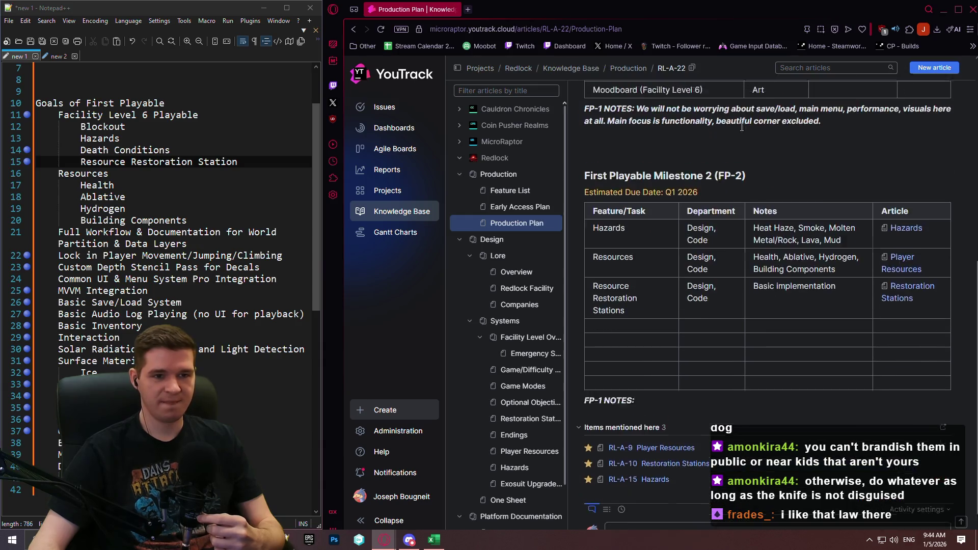
click(696, 96)
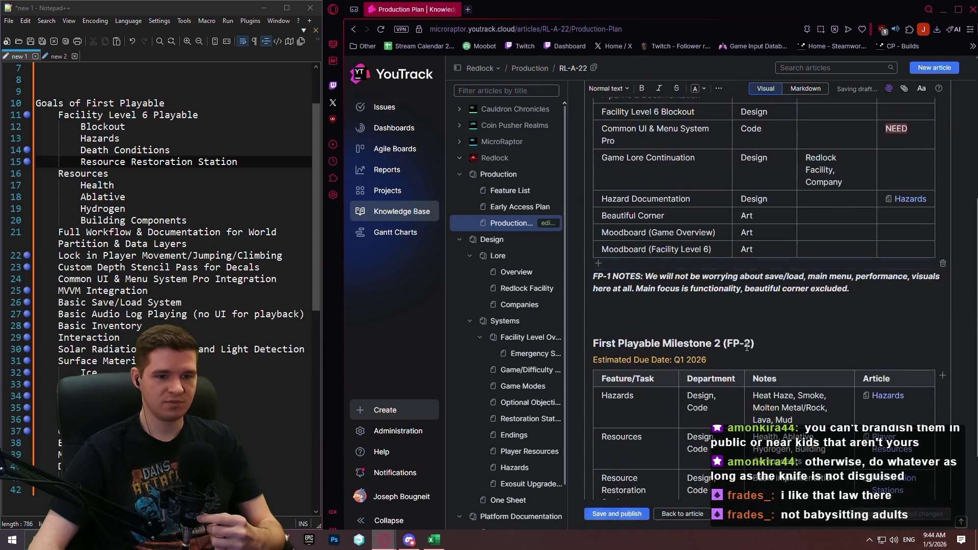
scroll(797, 385, down, 3)
click(636, 383)
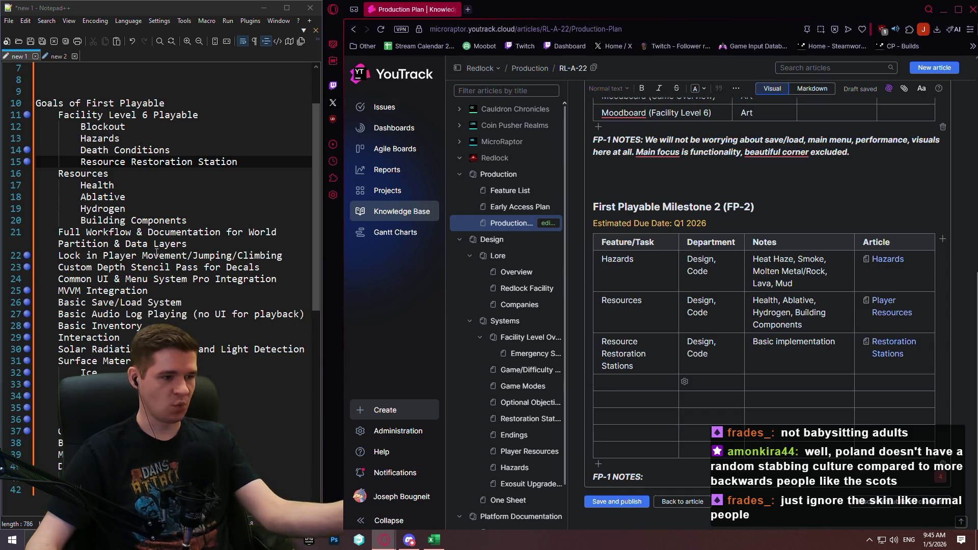
Select the Lock in Player Movement/Jumping/Climbing goal and open the Exosuit Upgrades & Abilities article.
drag(58, 255, 282, 255)
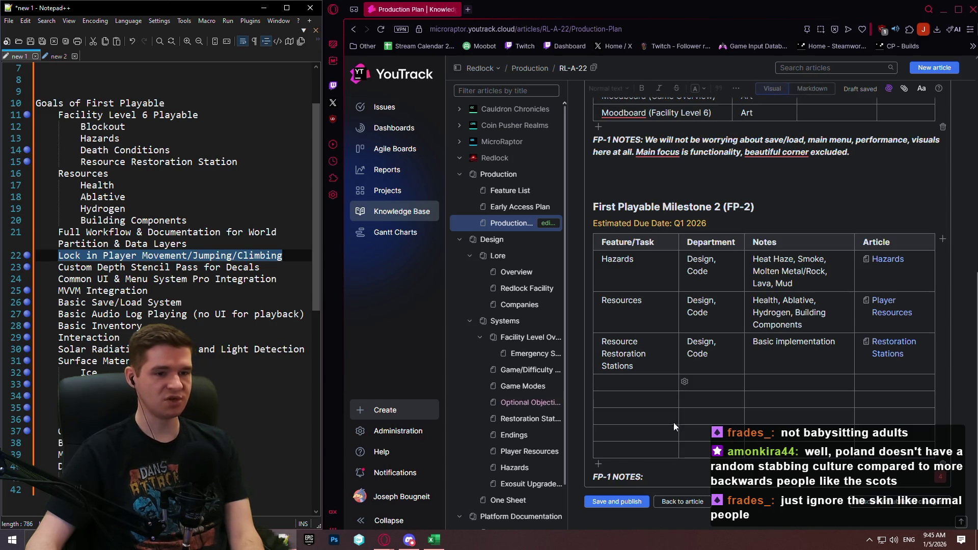
scroll(540, 331, down, 1)
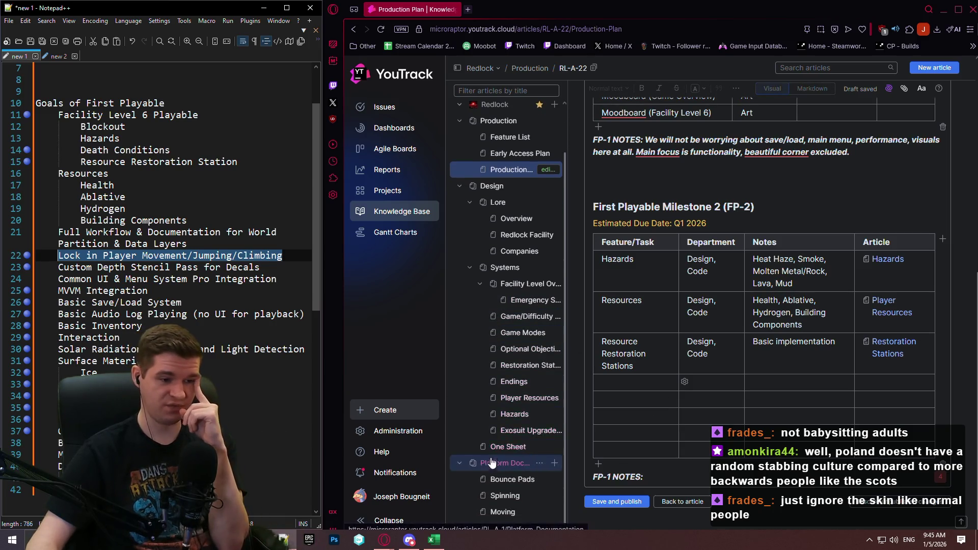
click(527, 431)
Read the Control Thrusters and Double Jump sections, then go back to the Production Plan article.
scroll(666, 272, down, 5)
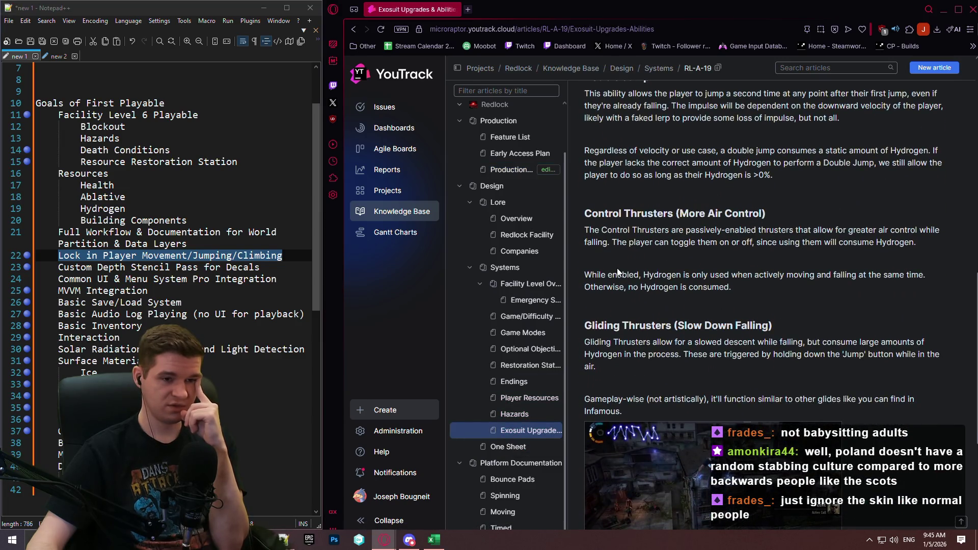
scroll(610, 266, up, 3)
scroll(606, 264, down, 2)
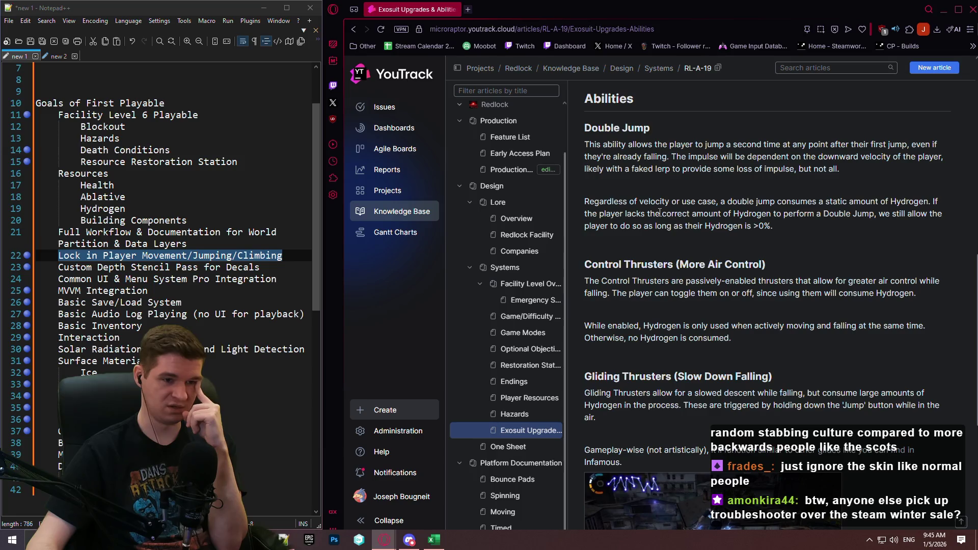
mouse_move(732, 339)
mouse_down()
mouse_move(683, 326)
mouse_move(637, 266)
mouse_move(615, 274)
mouse_up()
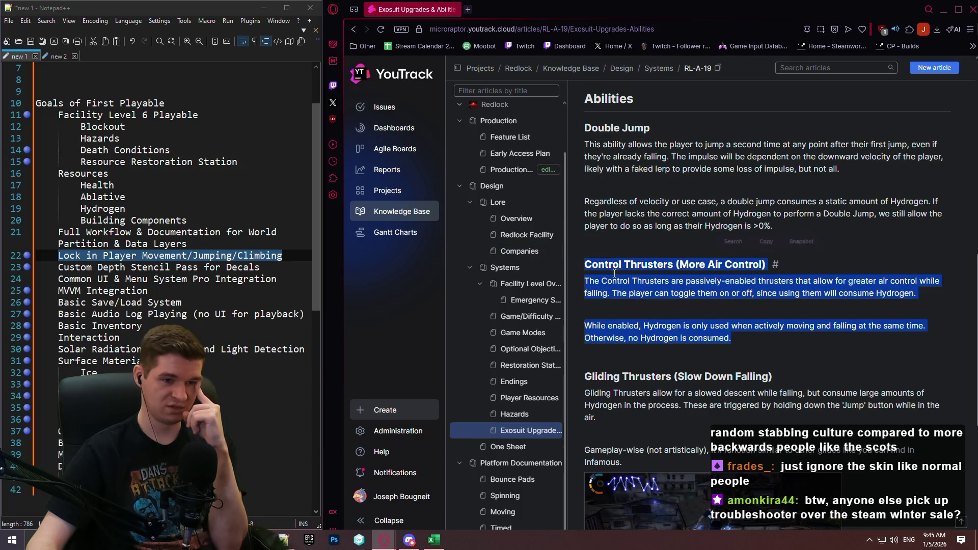
click(795, 234)
mouse_move(831, 231)
mouse_down()
mouse_move(575, 138)
mouse_move(579, 127)
mouse_up()
click(814, 232)
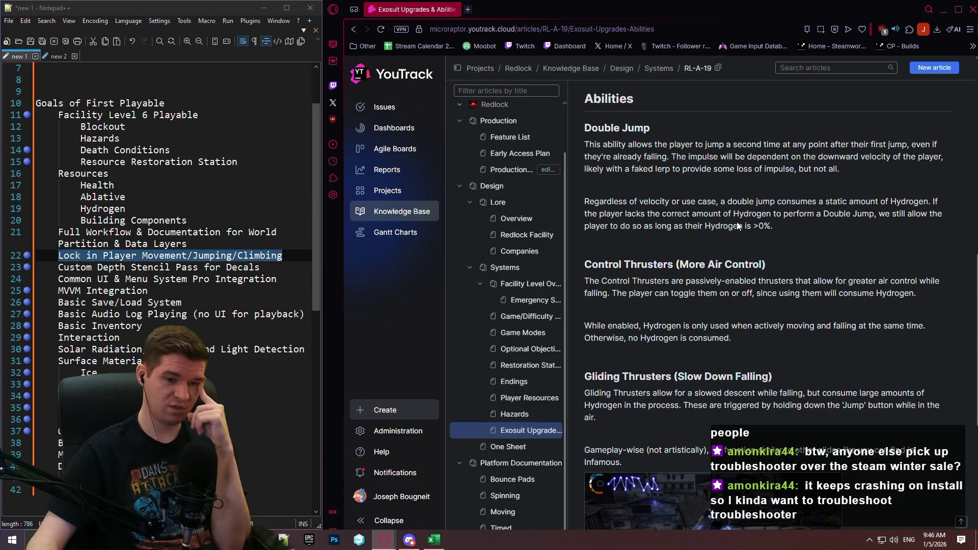
scroll(731, 279, down, 3)
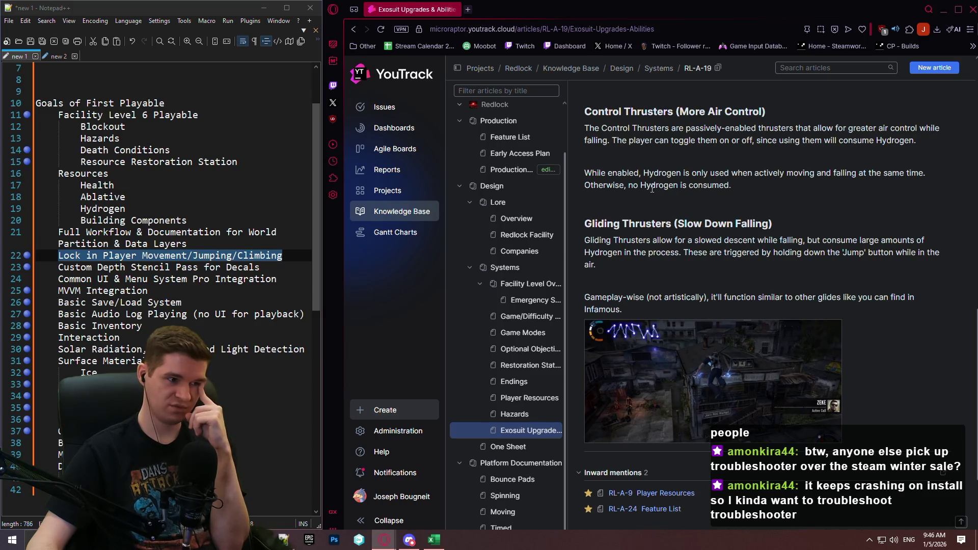
click(501, 170)
scroll(610, 296, up, 8)
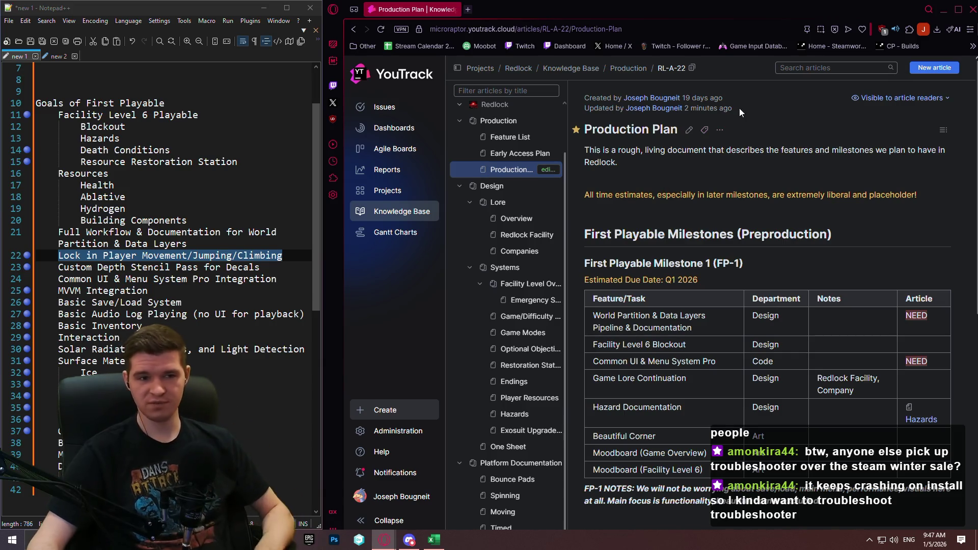
Reopen the Production Plan for editing, then search Steam for 'troubleshooter' and open its store page.
click(689, 130)
scroll(611, 356, down, 5)
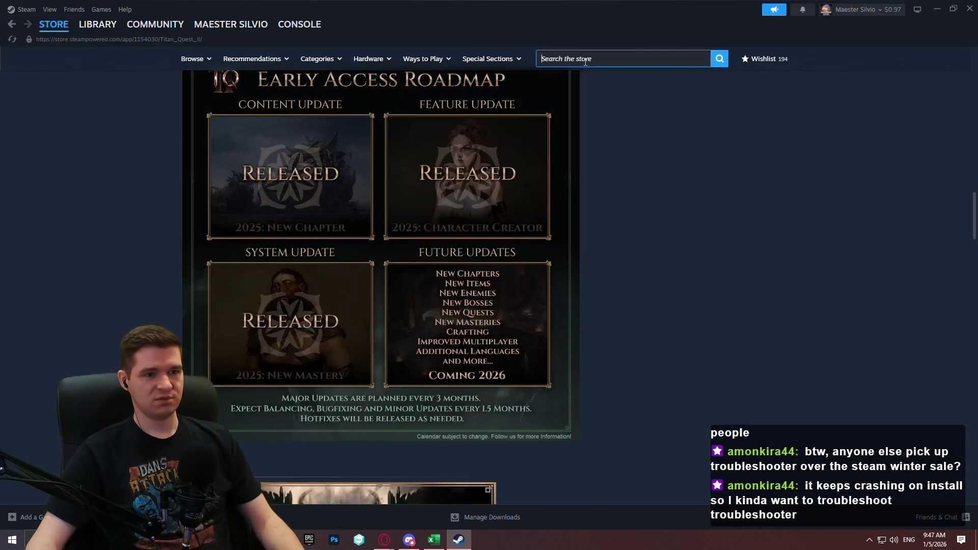
click(584, 60)
text(troubleshooter)
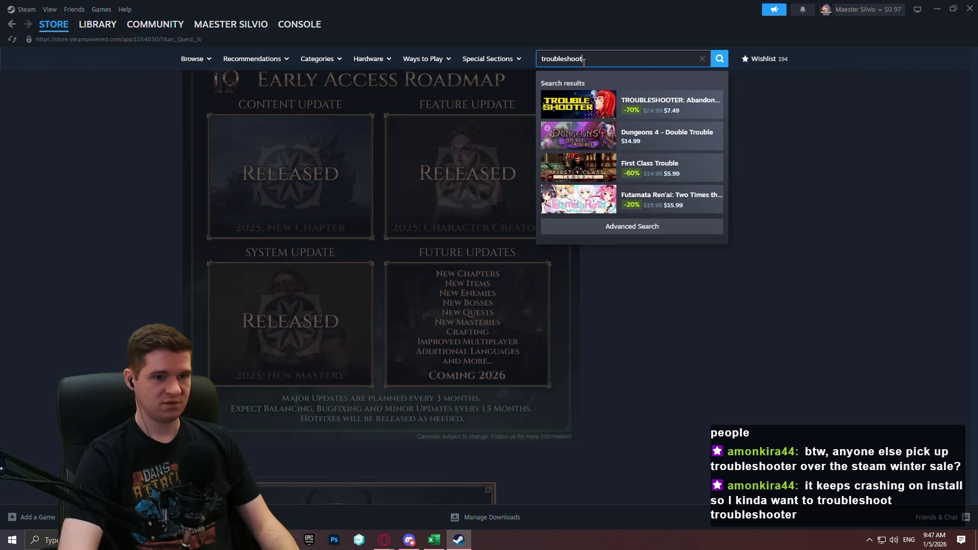
click(689, 107)
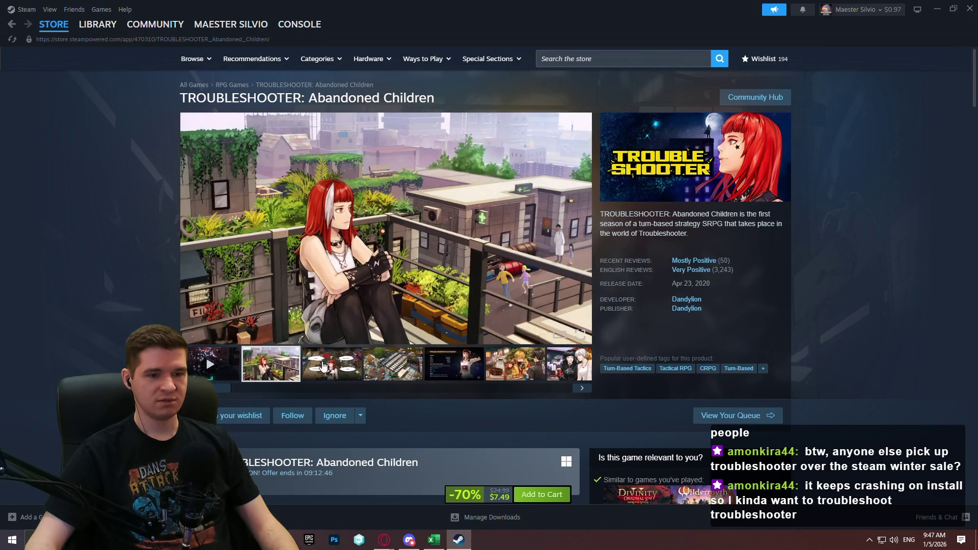
Browse the TROUBLESHOOTER: Abandoned Children screenshots through to the Mastery Acquired image.
click(322, 365)
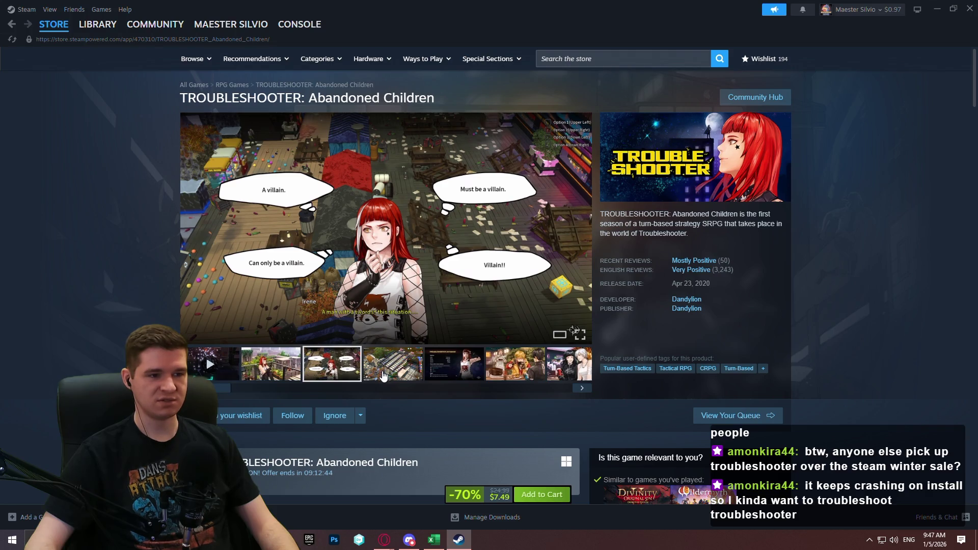
click(384, 375)
click(454, 373)
click(385, 367)
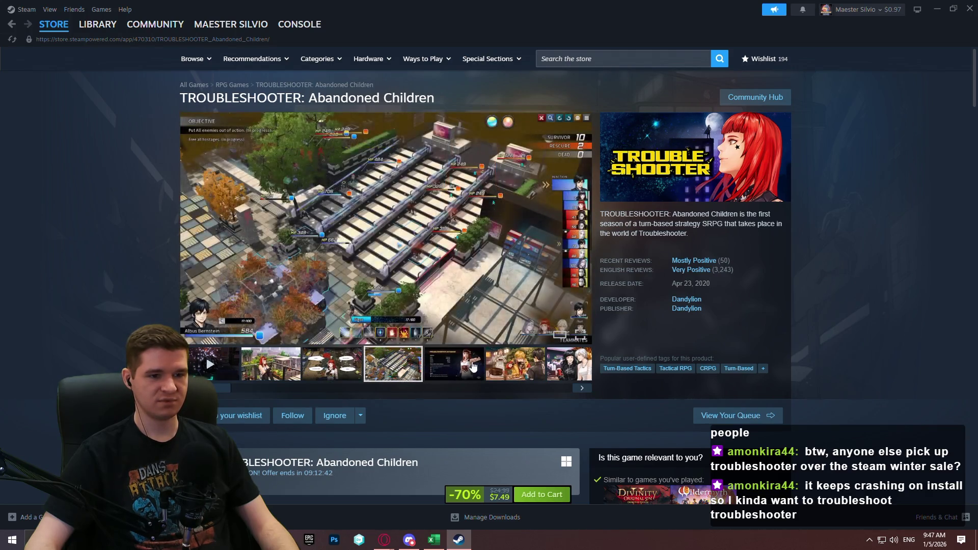
click(455, 371)
click(518, 374)
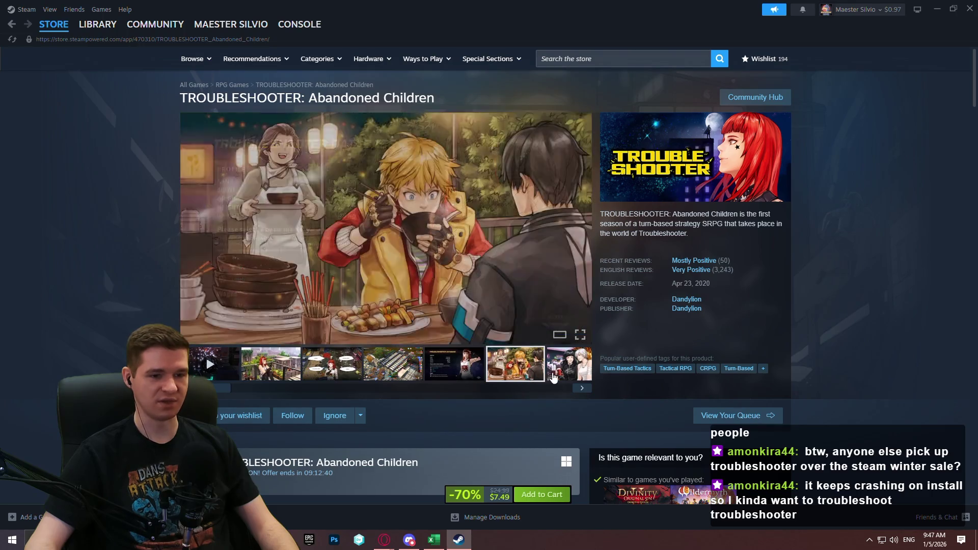
click(555, 377)
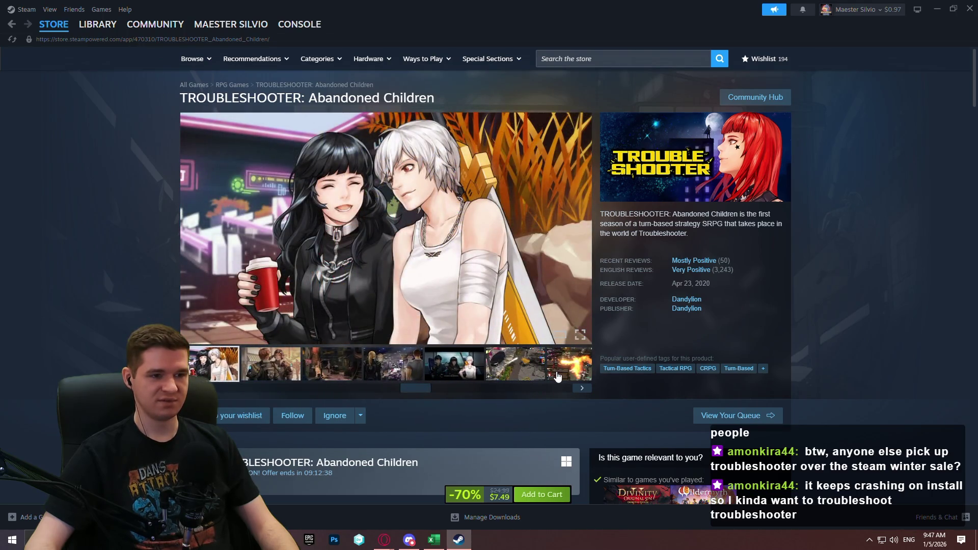
click(262, 360)
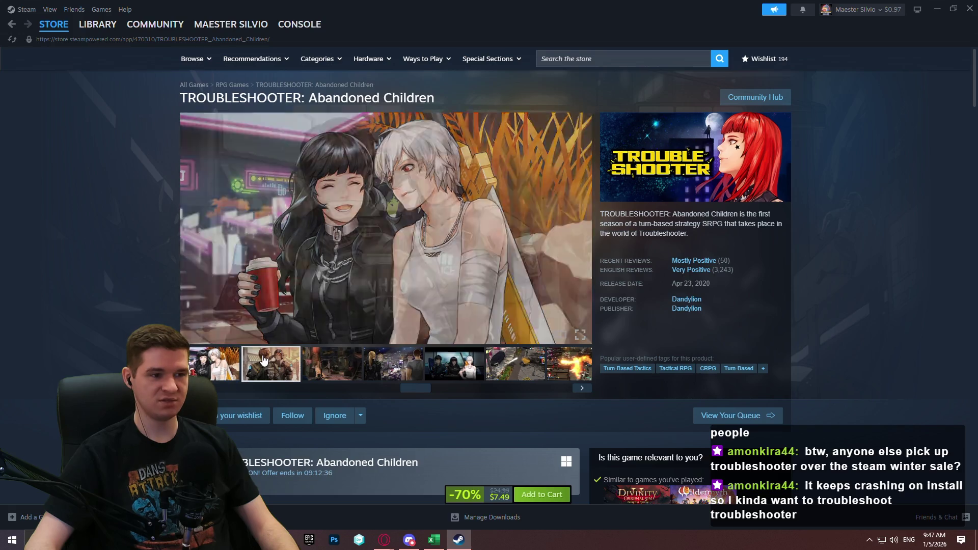
click(350, 378)
click(393, 376)
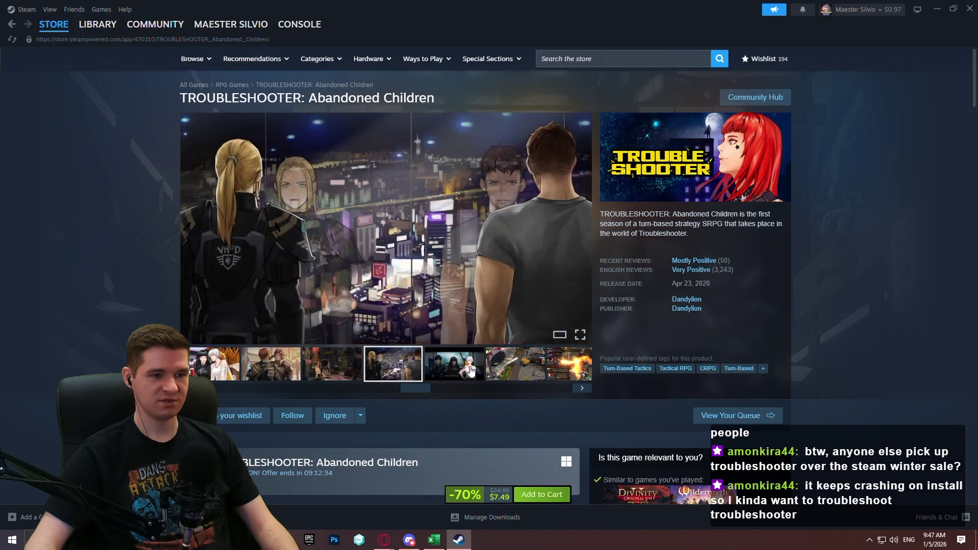
click(469, 371)
click(522, 377)
click(566, 375)
click(511, 373)
click(556, 372)
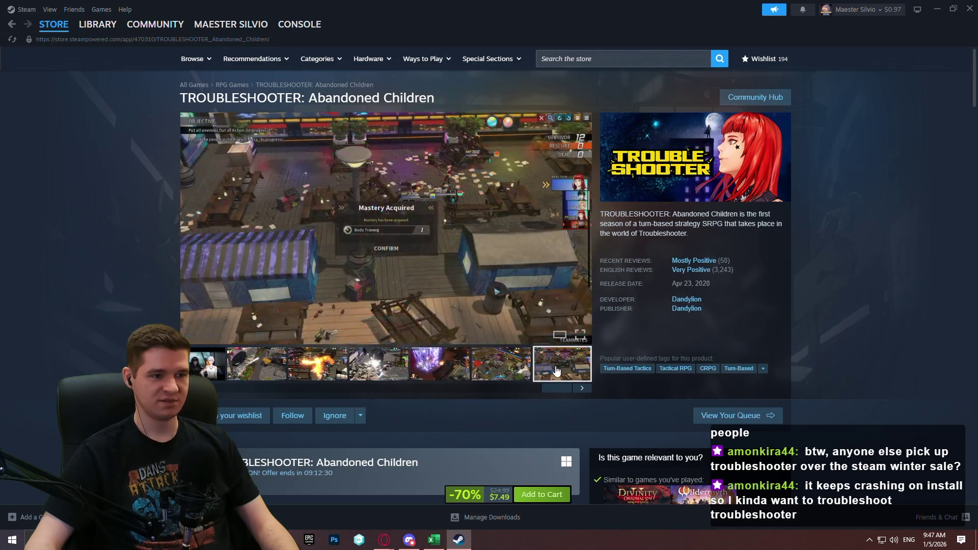
Open the similar game Wildermyth's store page.
scroll(311, 295, down, 4)
scroll(306, 274, up, 4)
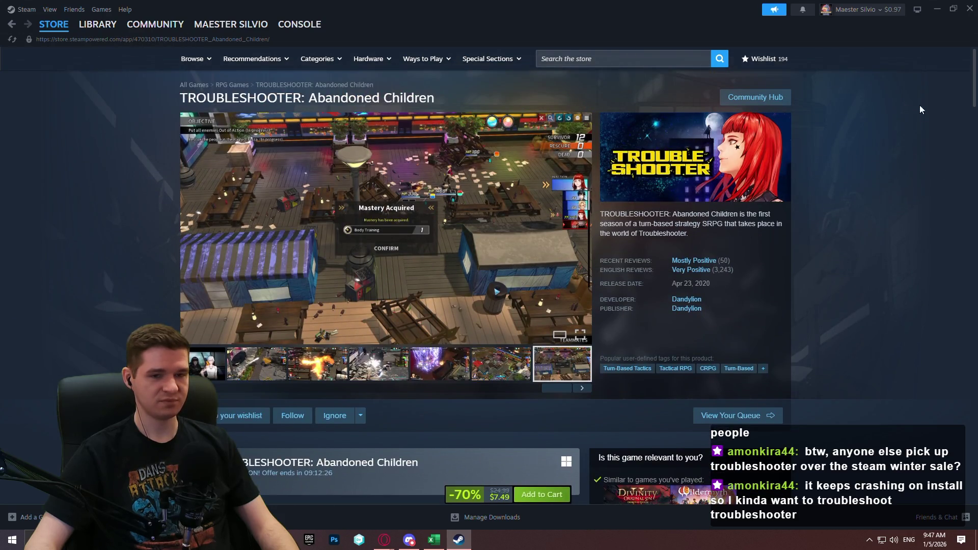
scroll(897, 102, down, 5)
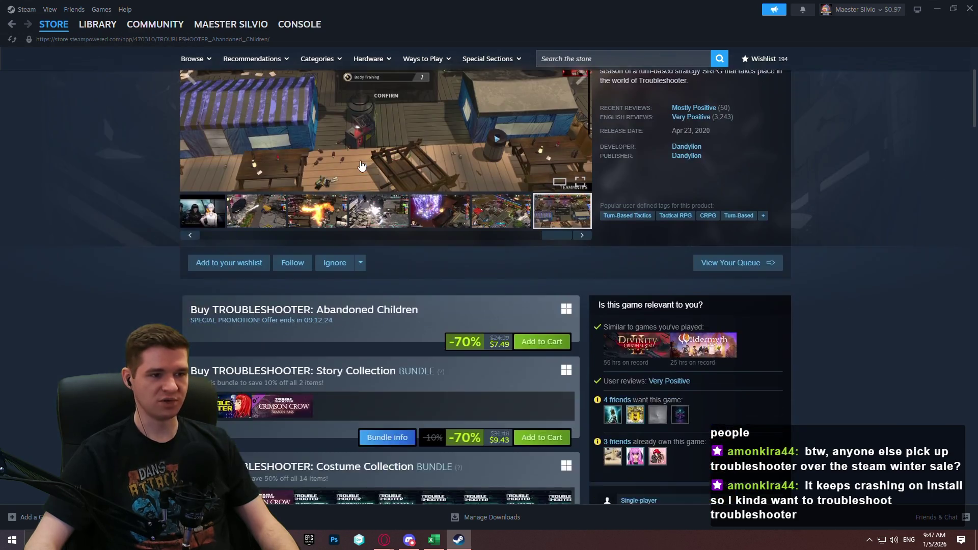
scroll(916, 188, up, 5)
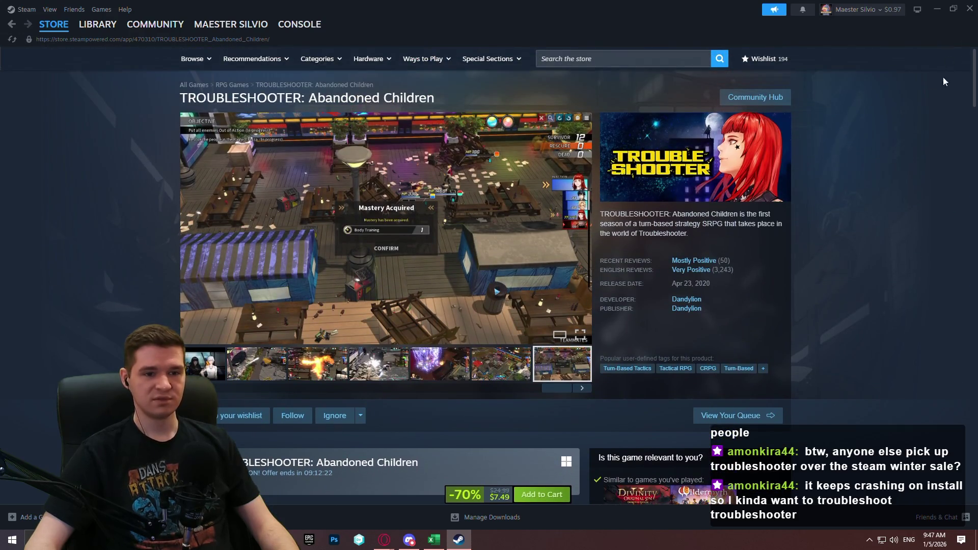
scroll(927, 127, down, 4)
scroll(937, 122, up, 2)
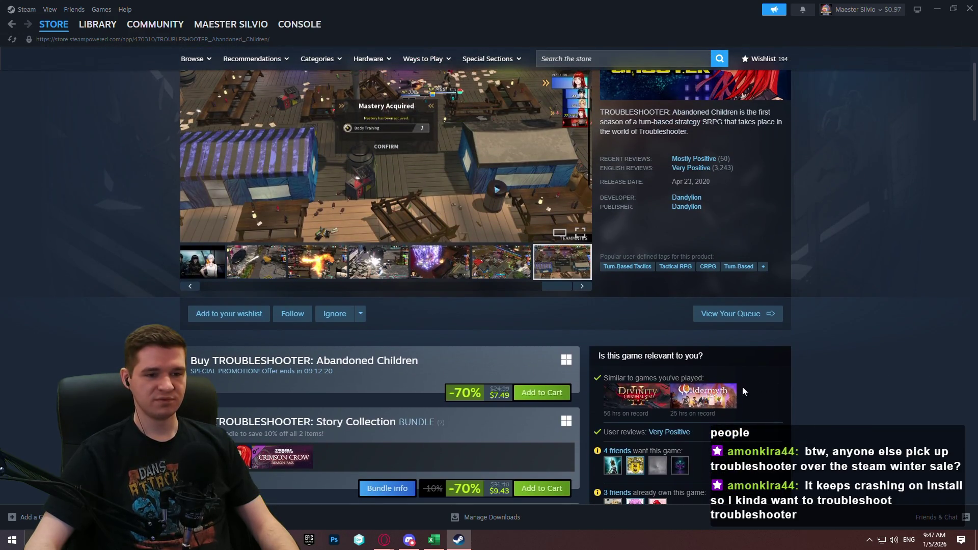
click(725, 397)
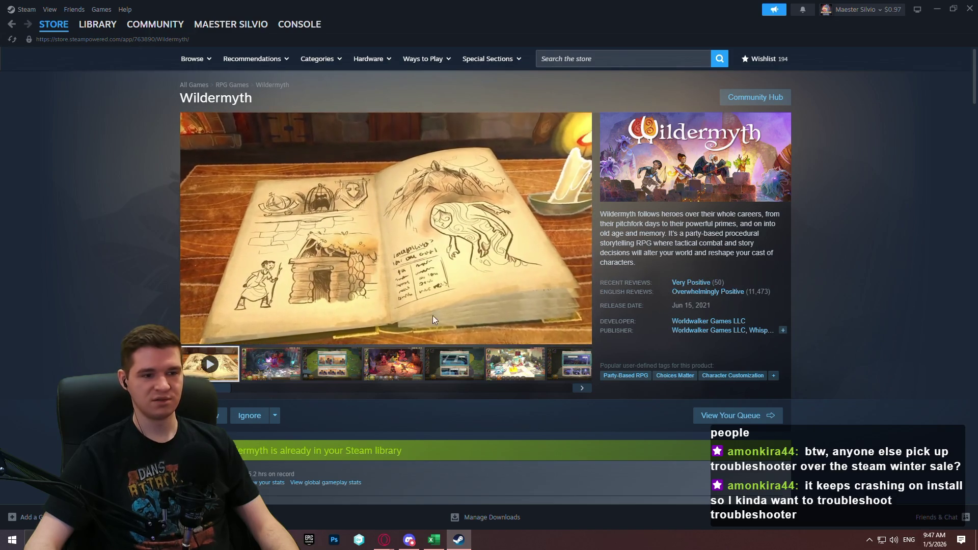
Step through the Wildermyth screenshots to the Gear Upgrades image, then close Steam.
click(269, 376)
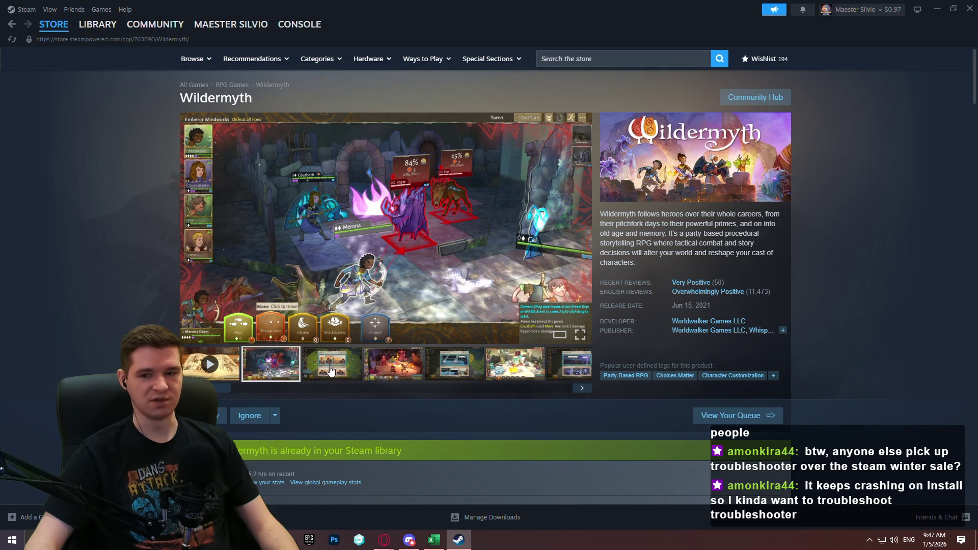
click(329, 372)
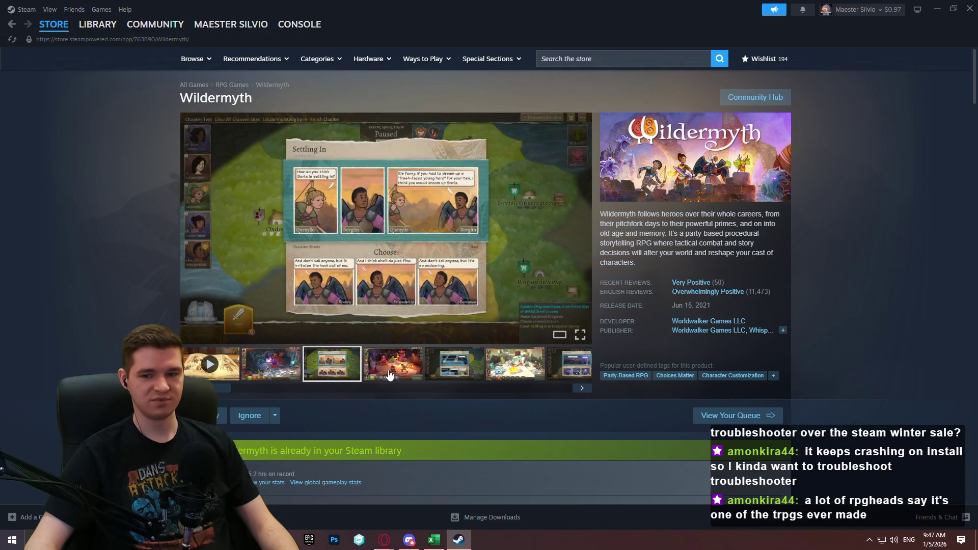
click(392, 374)
click(453, 375)
click(529, 376)
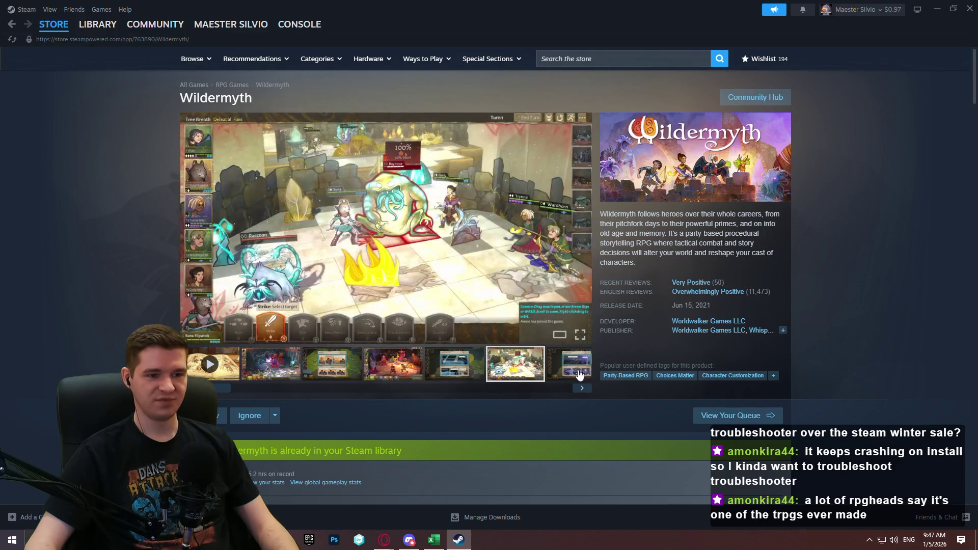
click(582, 388)
click(584, 390)
click(583, 390)
click(583, 390)
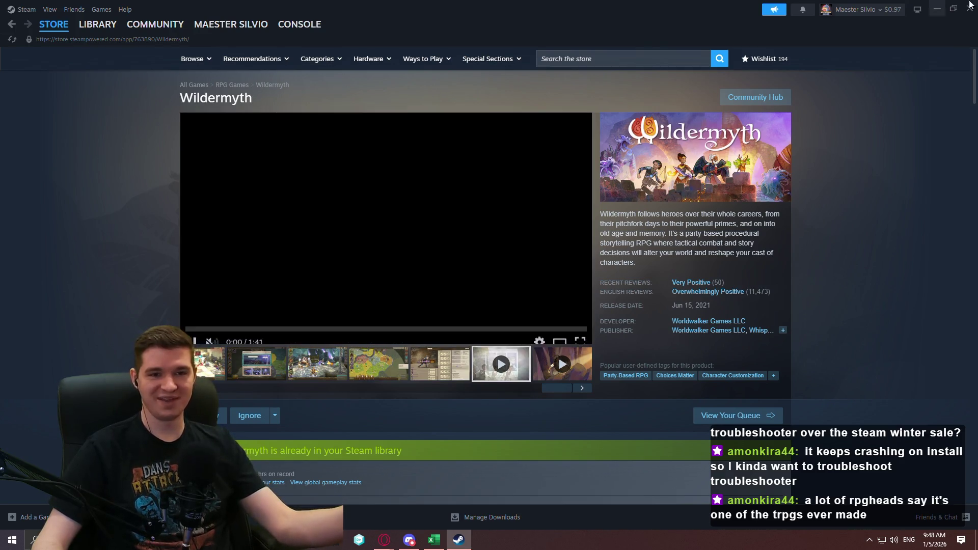
click(440, 363)
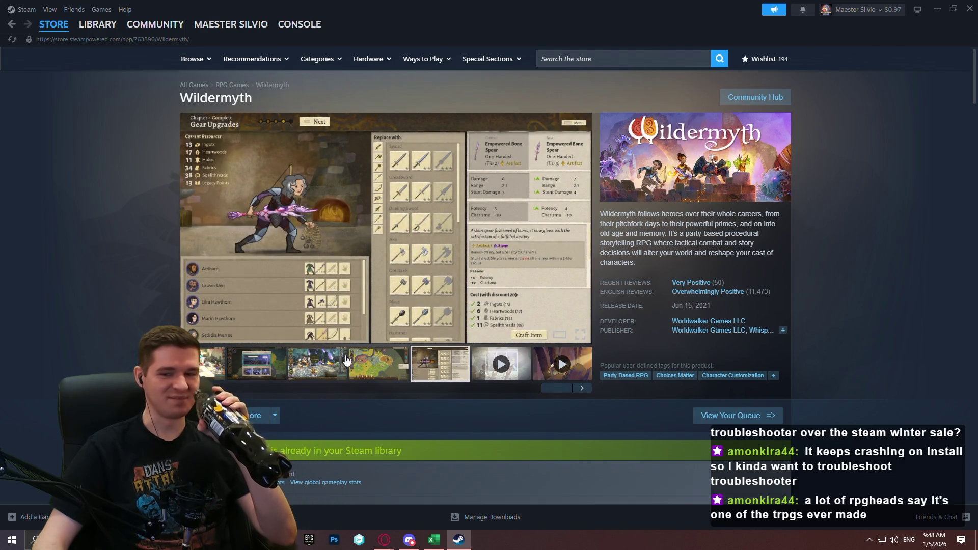
click(969, 8)
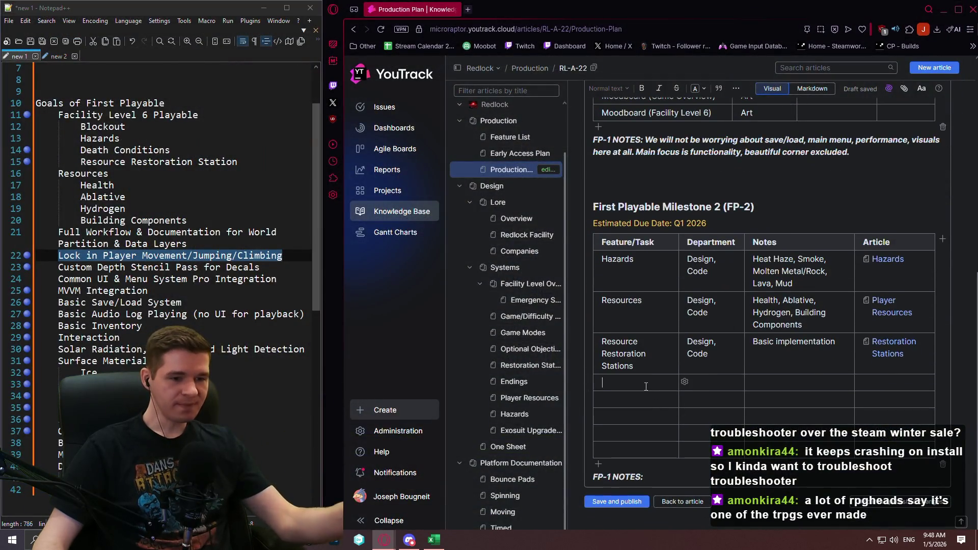
click(645, 382)
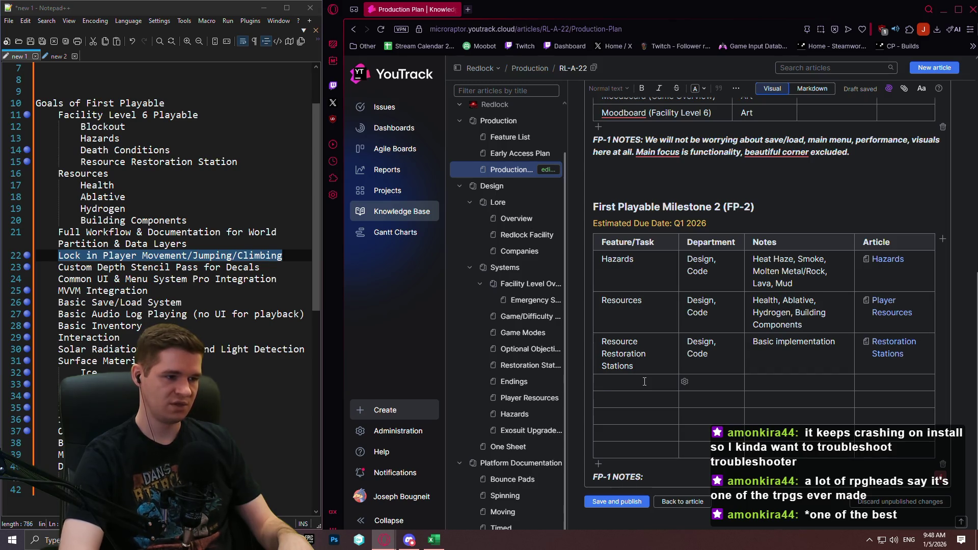
Add a Custom Depth Stencil Pass row with department Art to the FP-2 table.
key(Tab)
key(Tab)
key(Tab)
key(Tab)
key(Tab)
key(Tab)
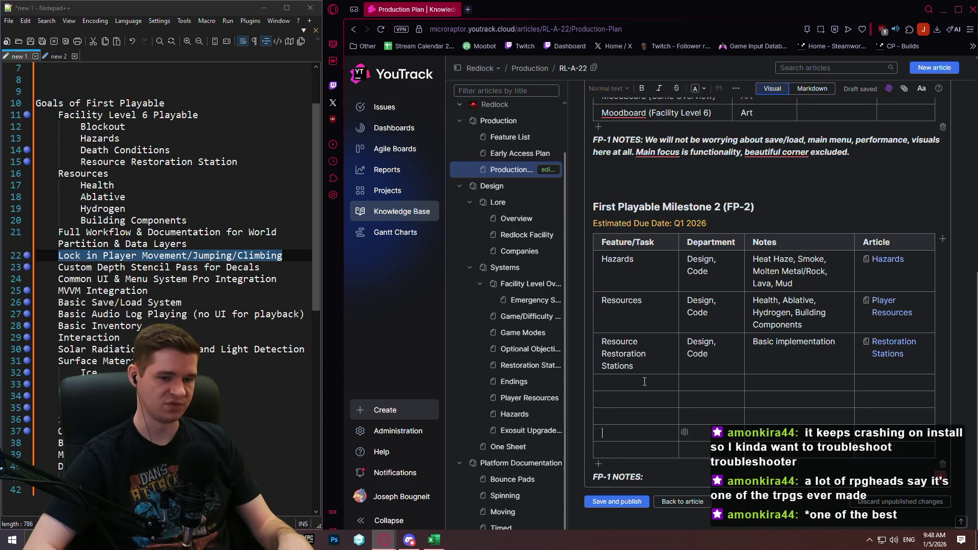
text(Custom Depth Sten)
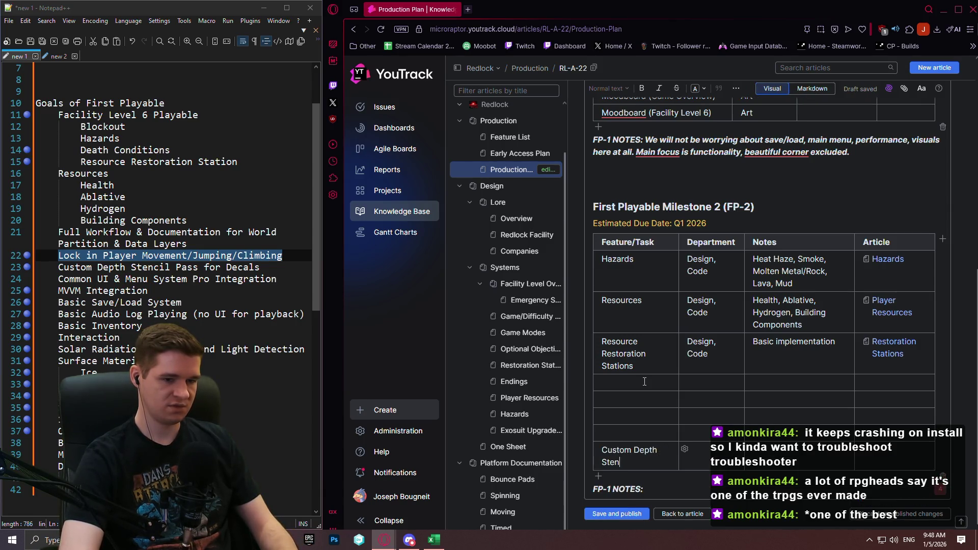
text(cil )
text(Pass)
key(Tab)
text(Ar)
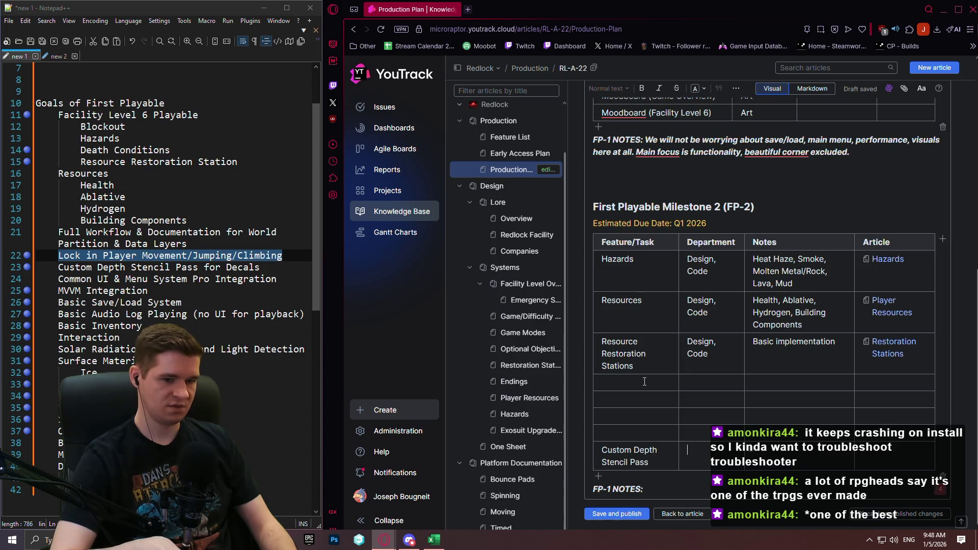
text(t)
Mark the Custom Depth Stencil Pass for Decals goal in the Notepad++ goal list.
key(Up)
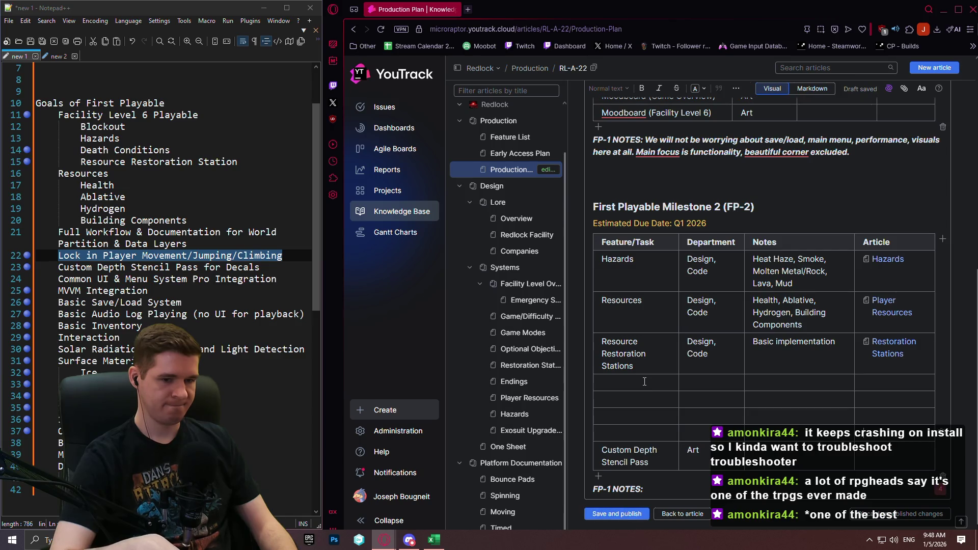
key(Left)
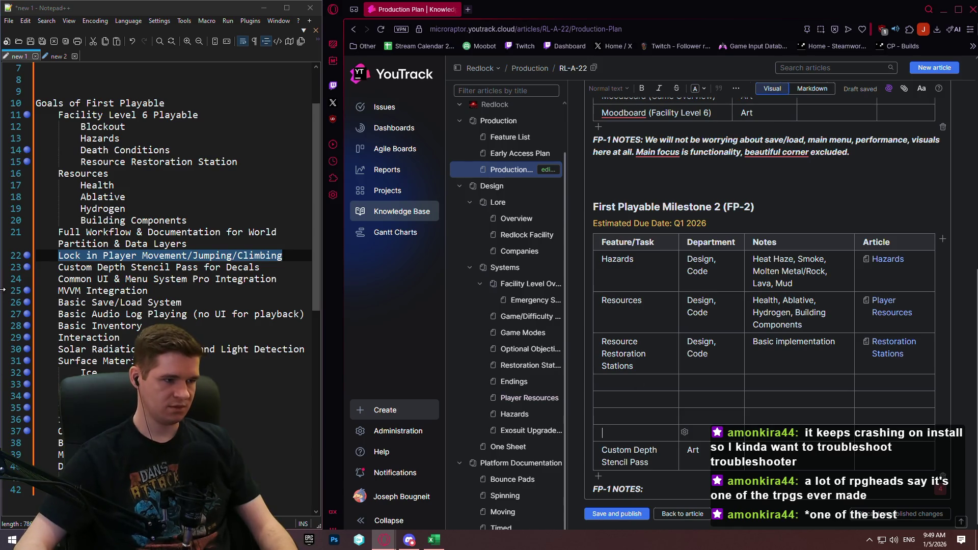
click(28, 273)
key(Down)
key(Down)
key(Down)
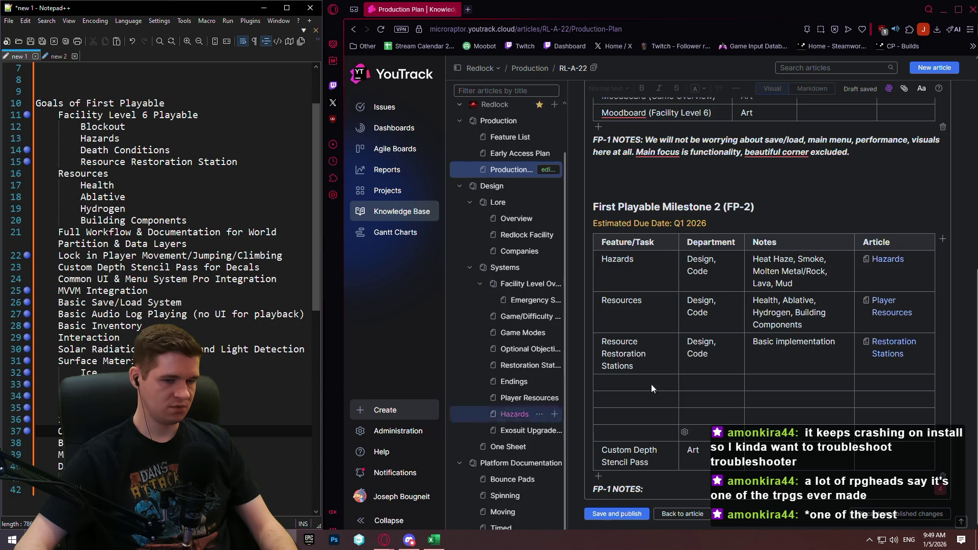
click(772, 450)
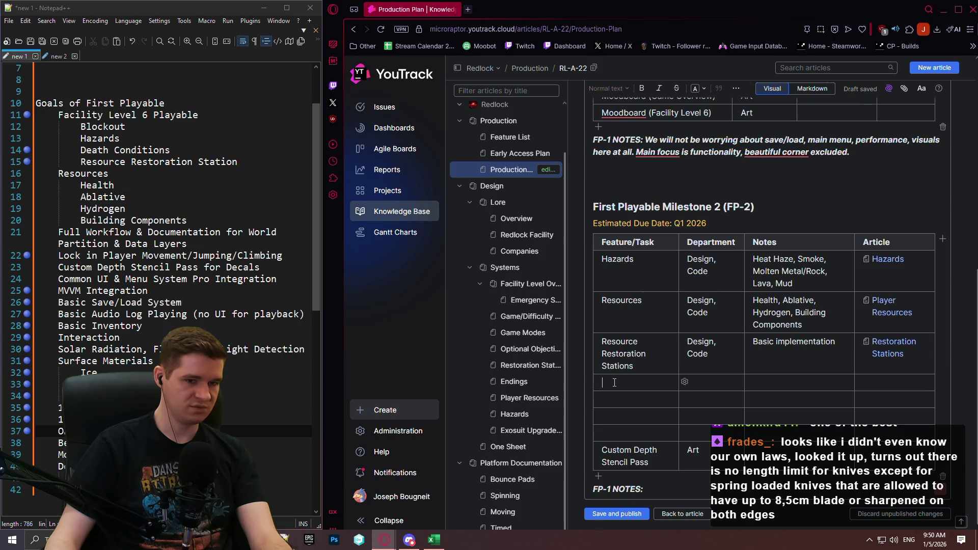
Tidy the Resources notes cell by removing the extra blank lines.
click(832, 329)
key(Return)
key(Return)
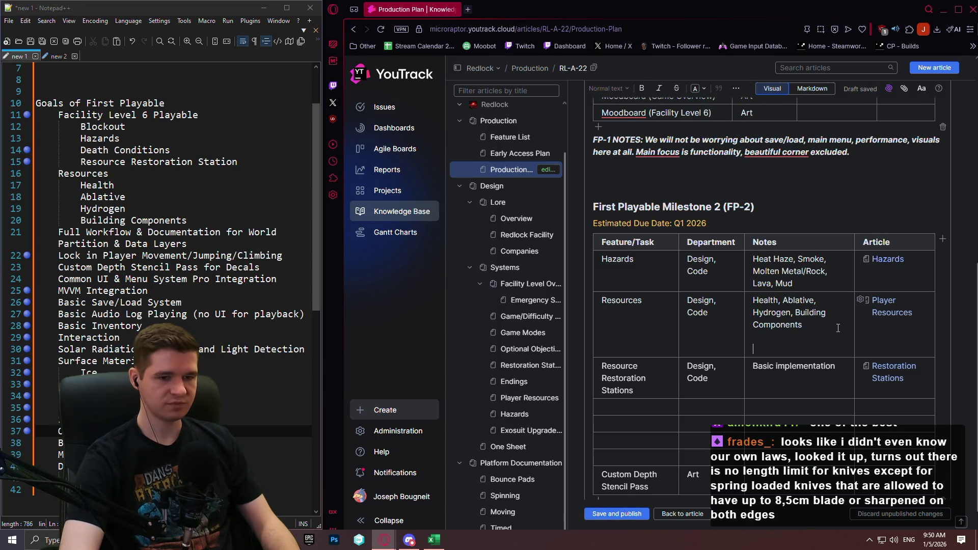
key(BackSpace)
key(BackSpace)
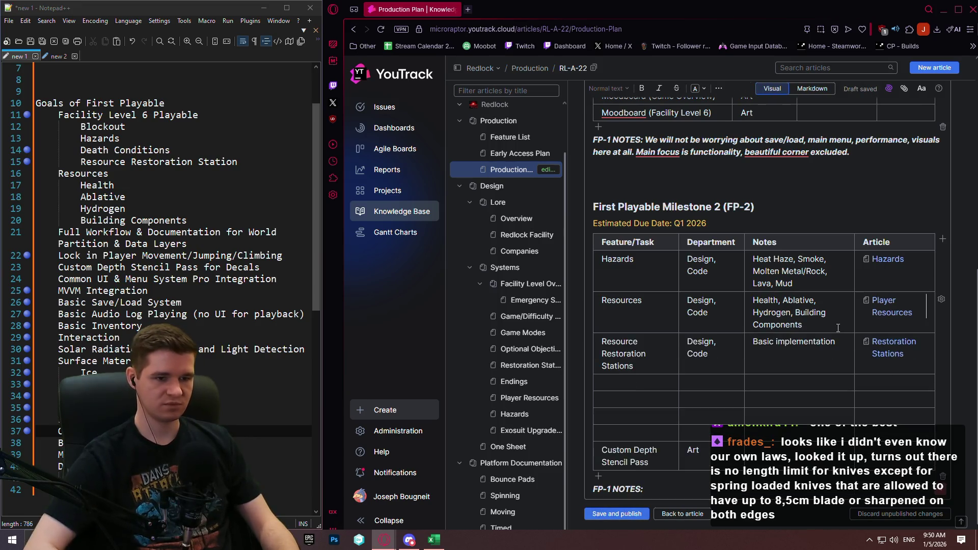
key(Down)
key(Left)
key(Down)
key(Left)
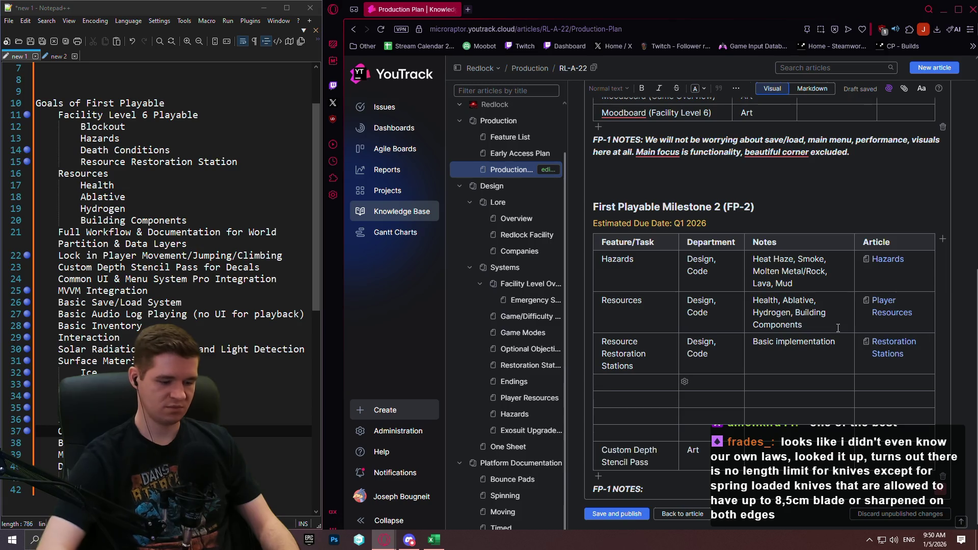
Add Basic Inventory and Star Setup rows to the FP-2 table, then open a new browser tab.
text(Basic Inventory)
key(Tab)
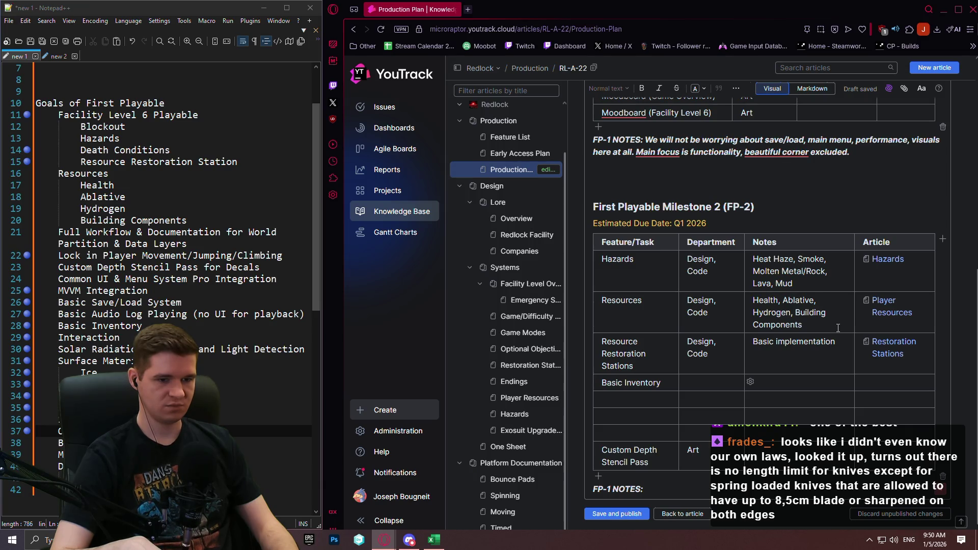
key(Tab)
key(Tab)
key(Down)
key(Down)
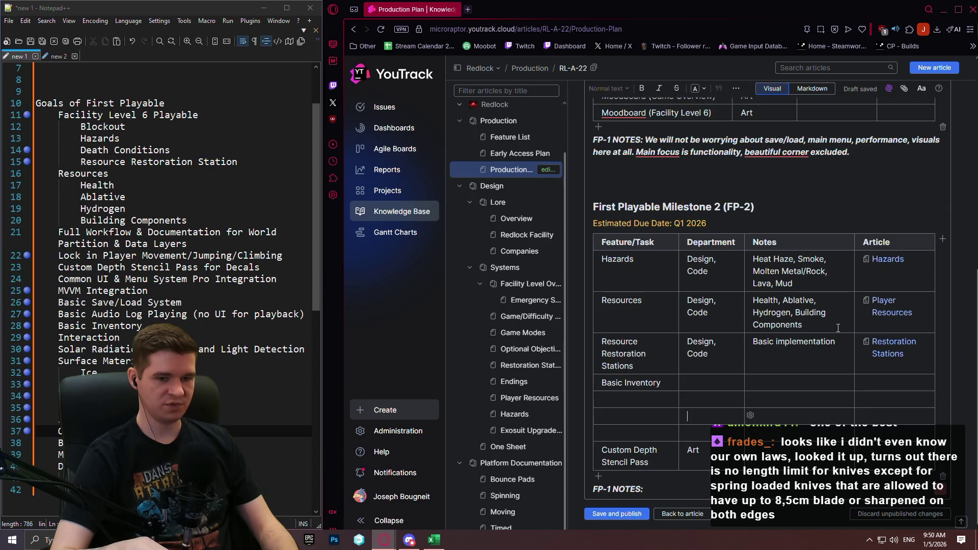
key(Tab)
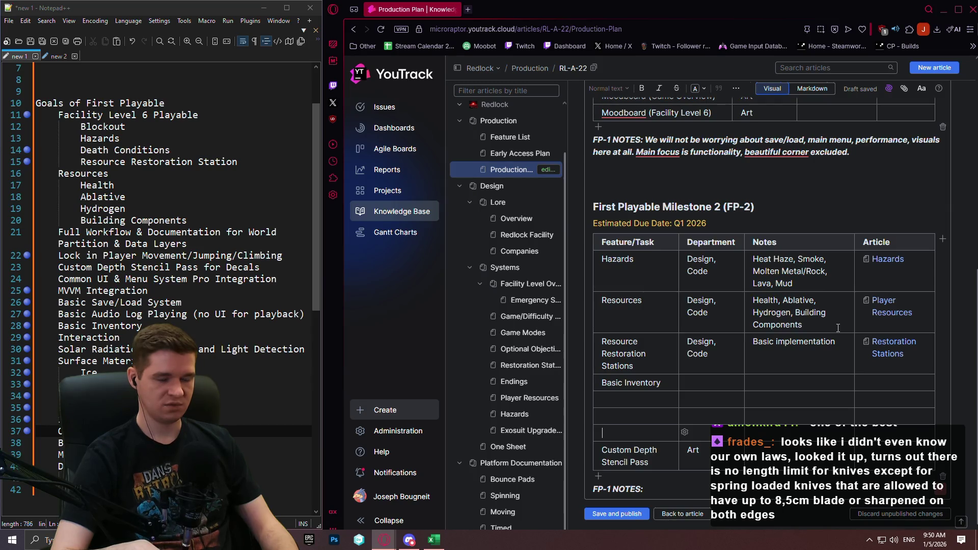
text(Star)
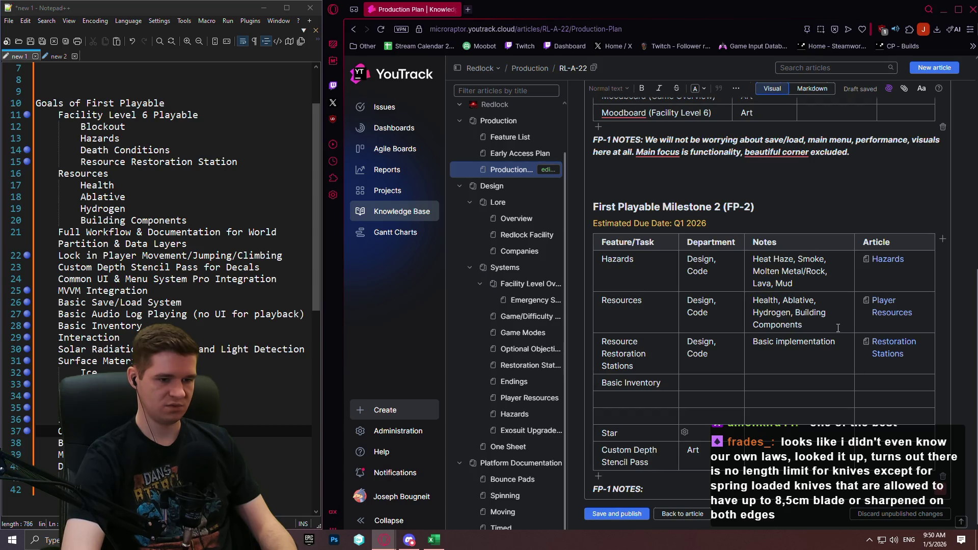
text( Setup)
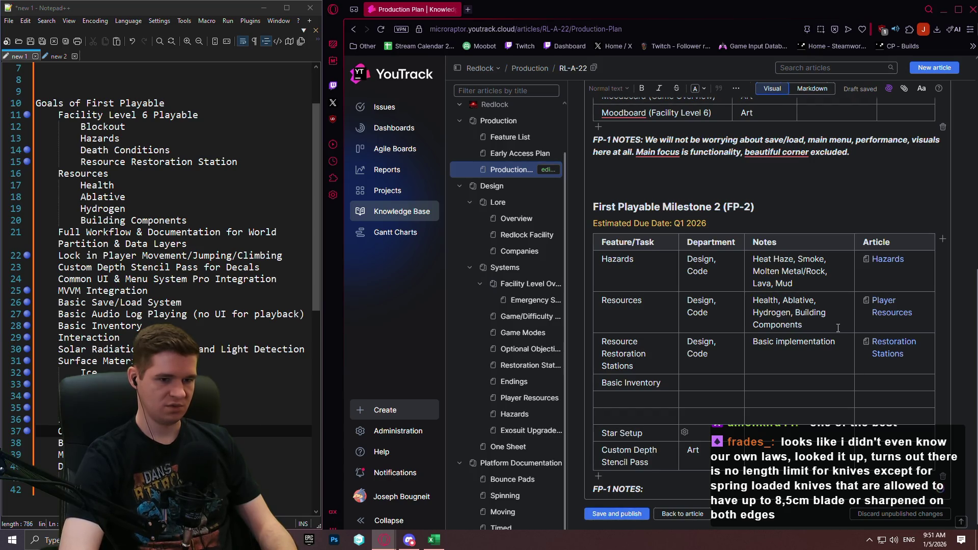
key(Tab)
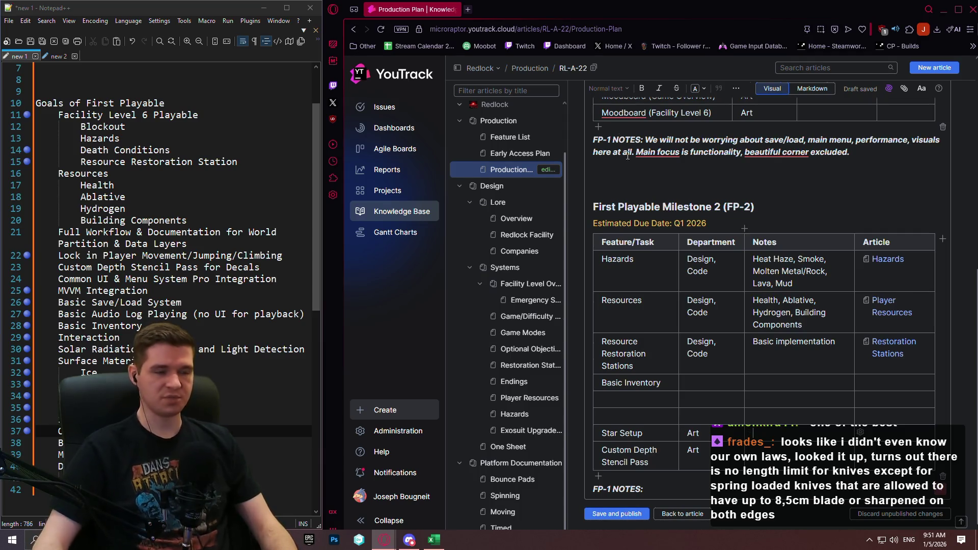
click(468, 9)
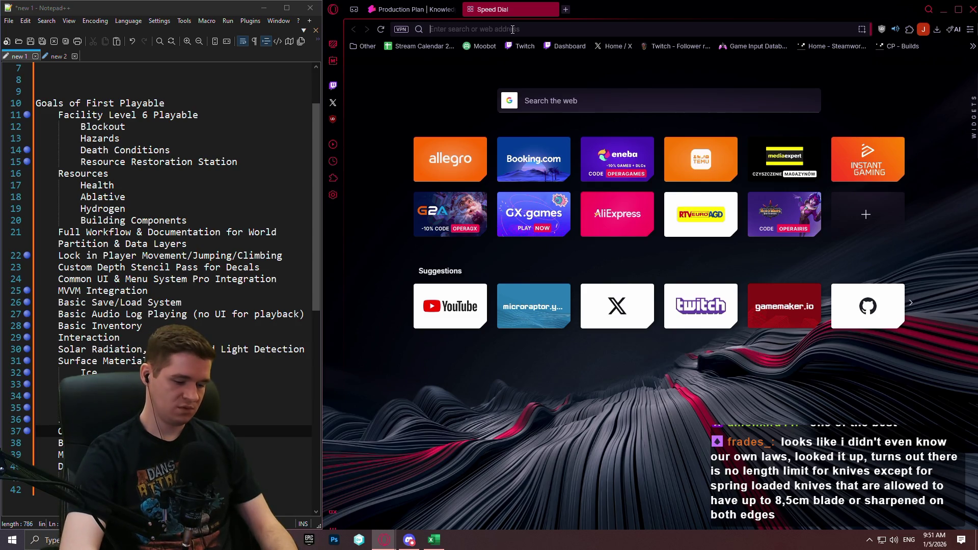
Search fab.com for 'star creator', open the Star Creator listing and select its page address.
text(fab.com)
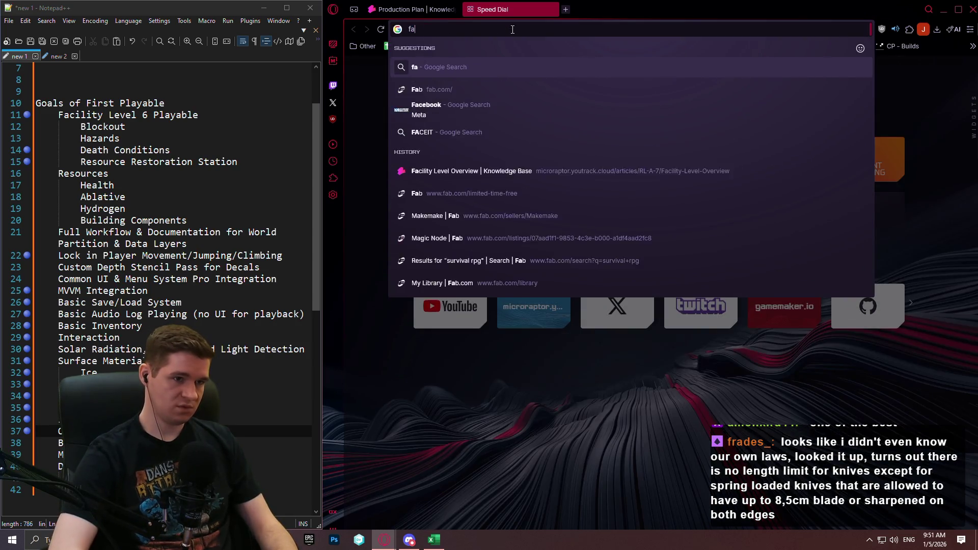
key(Return)
click(679, 72)
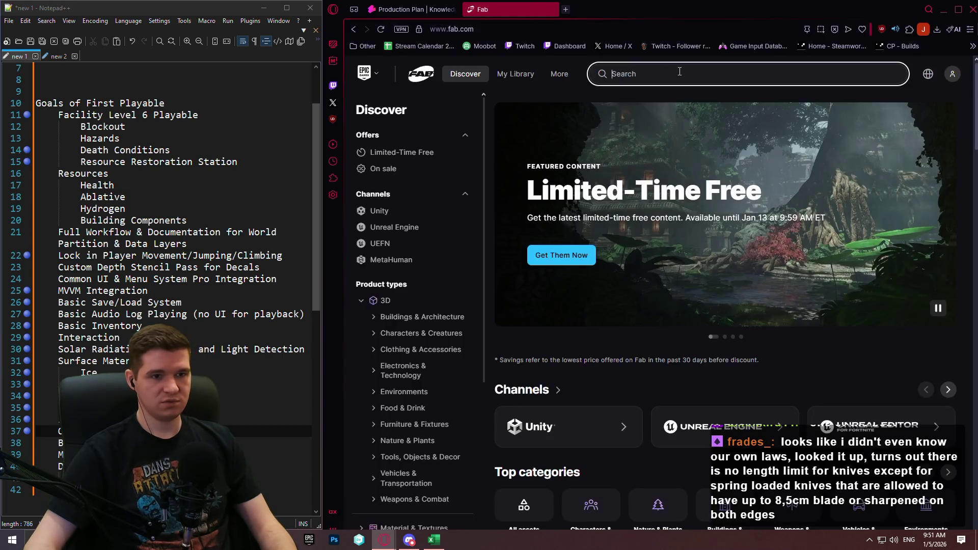
text(star creator)
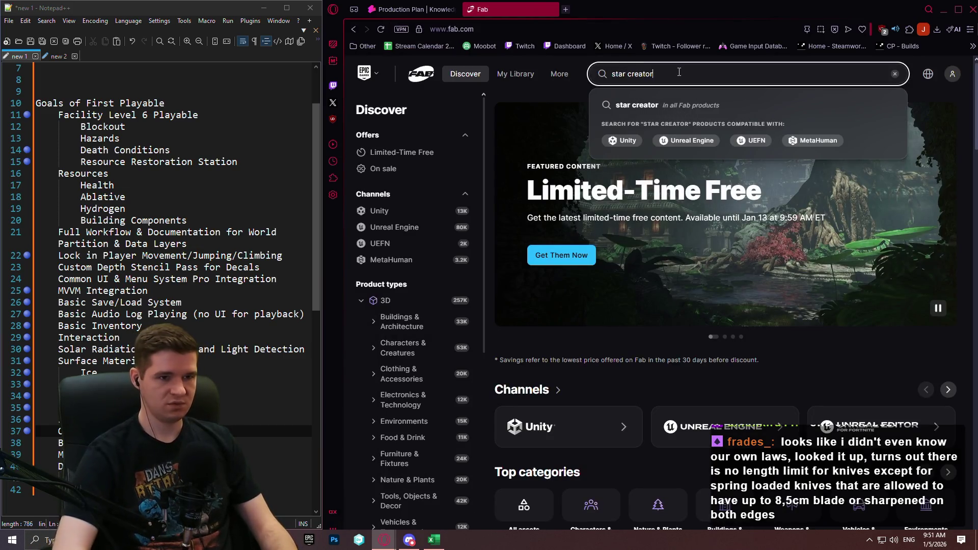
key(Return)
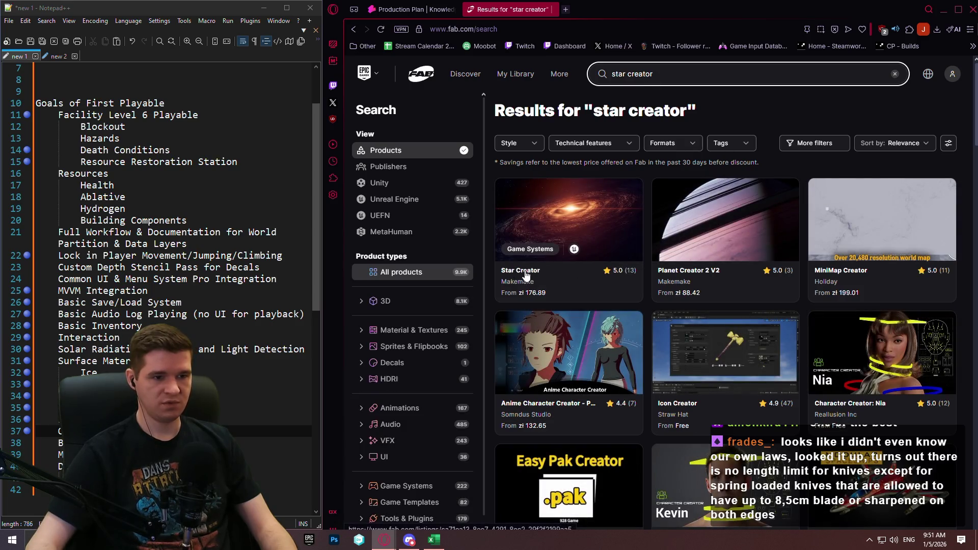
click(525, 270)
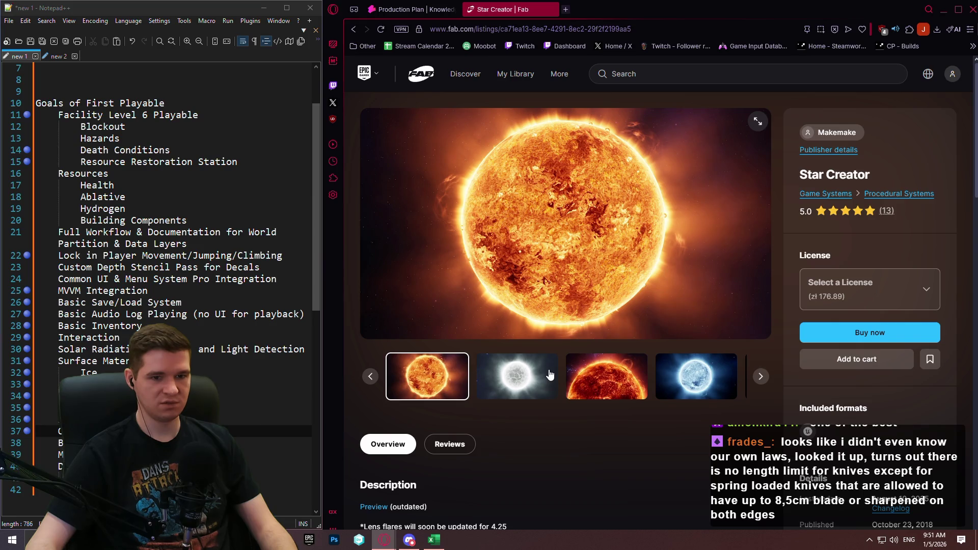
click(659, 36)
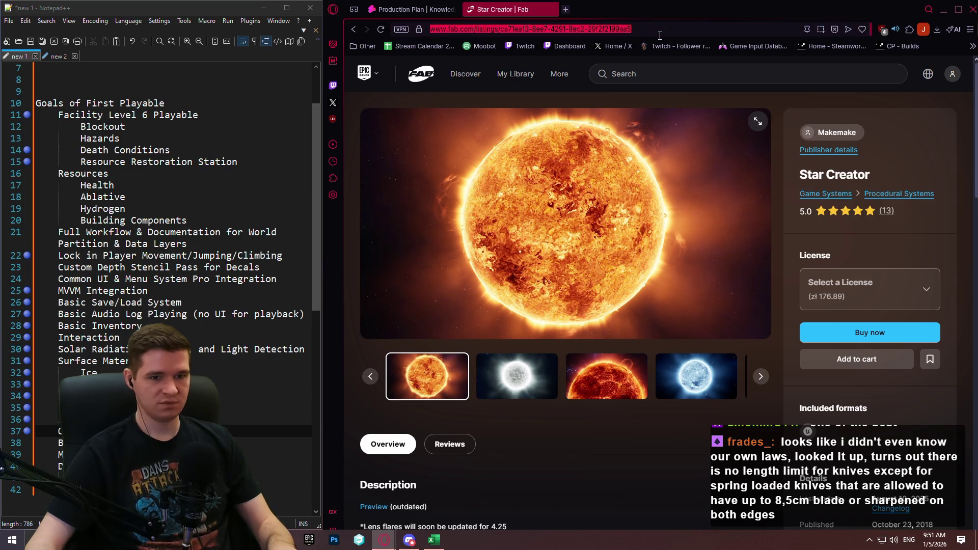
click(685, 439)
scroll(684, 423, down, 2)
scroll(685, 404, up, 2)
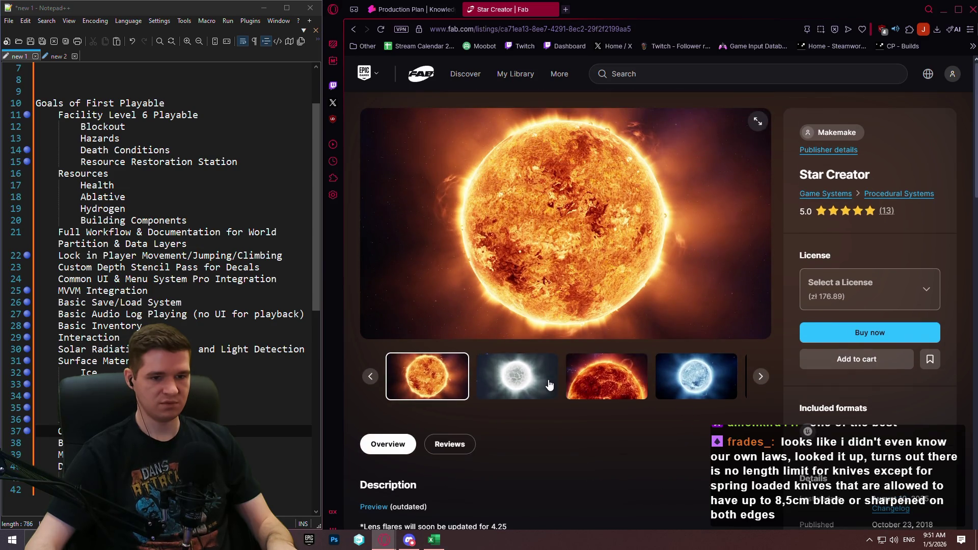
Step forward through the Star Creator preview images, from the white star to the red star.
click(548, 385)
click(614, 386)
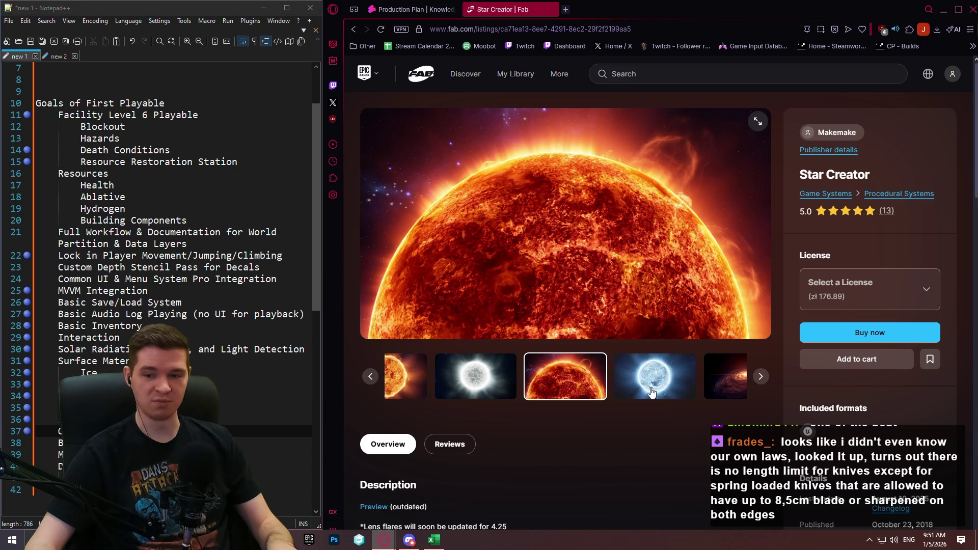
click(667, 383)
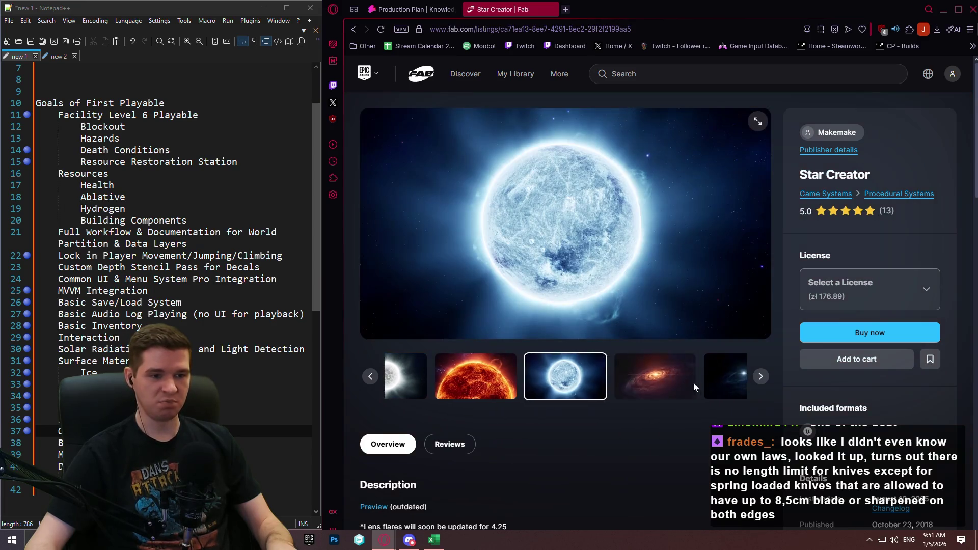
click(683, 383)
click(662, 379)
click(661, 379)
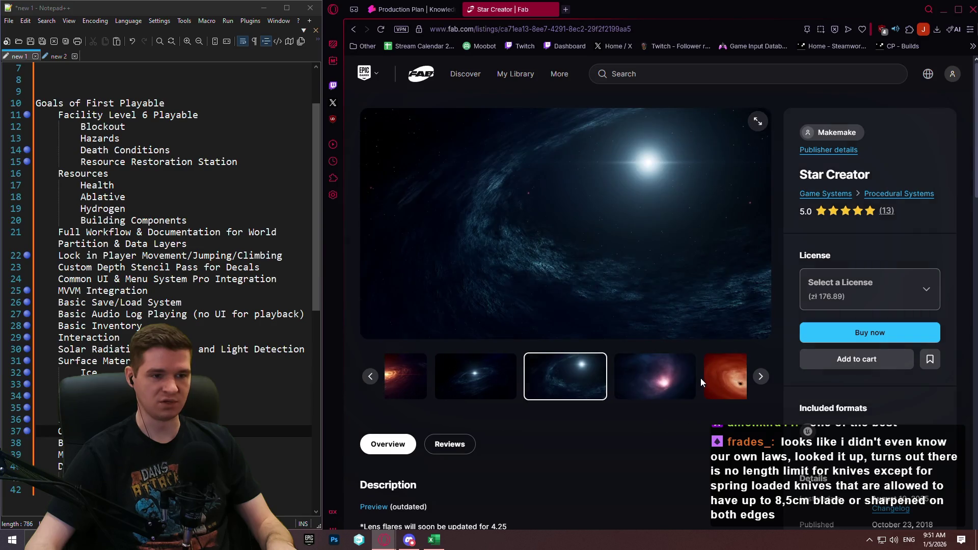
click(683, 382)
click(682, 384)
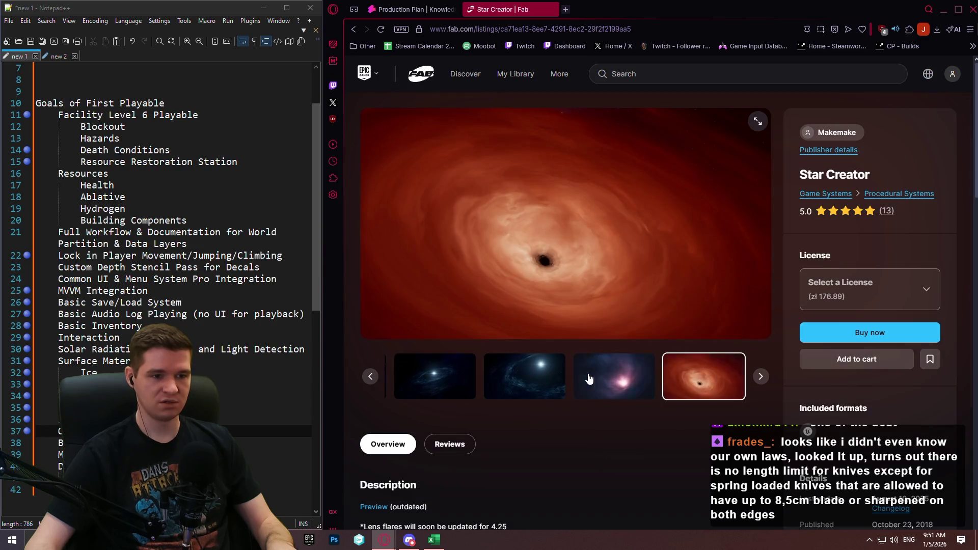
Step back to the red sun image, then return to the Production Plan article.
click(370, 377)
click(371, 377)
click(370, 377)
click(370, 377)
click(371, 377)
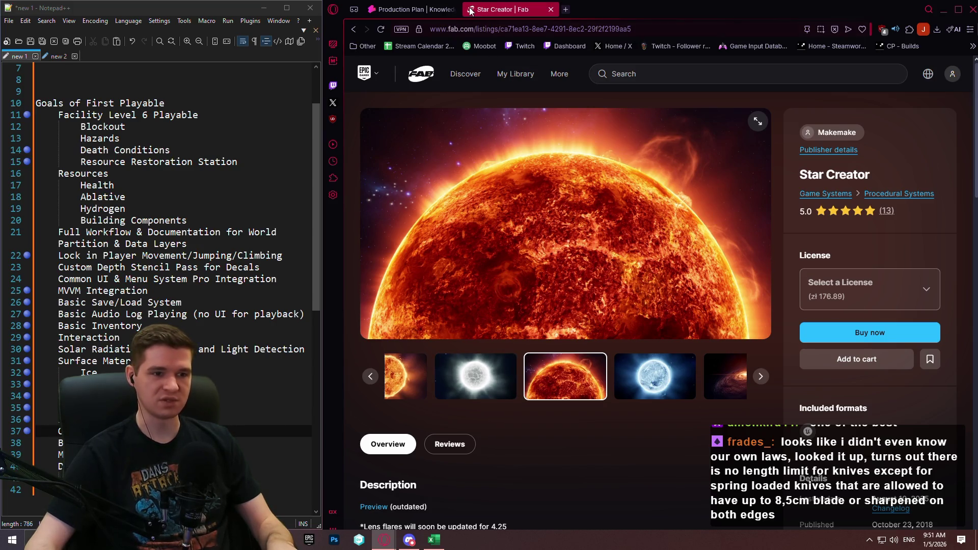
click(388, 10)
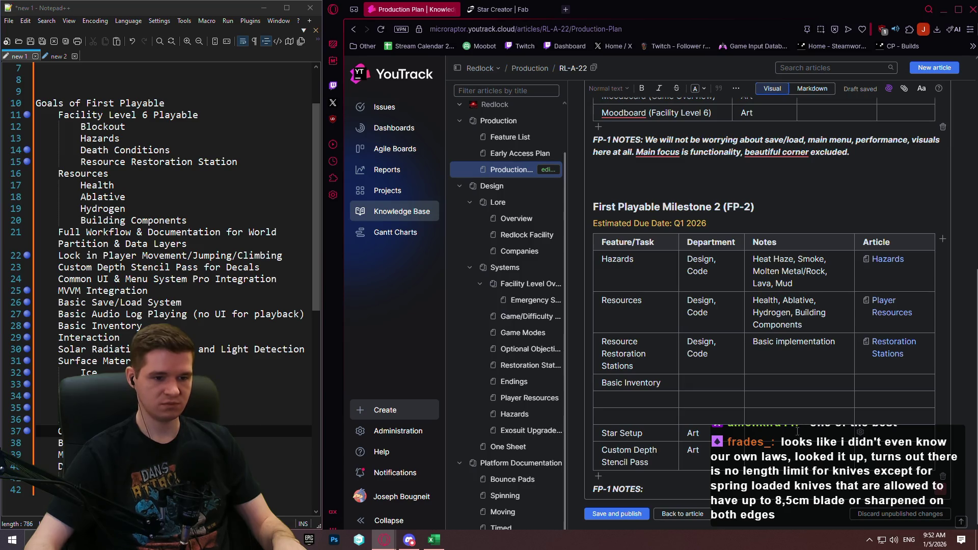
Paste the Star Creator Fab link into the Star Setup notes cell.
key(ctrl+v)
scroll(821, 427, down, 1)
click(821, 427)
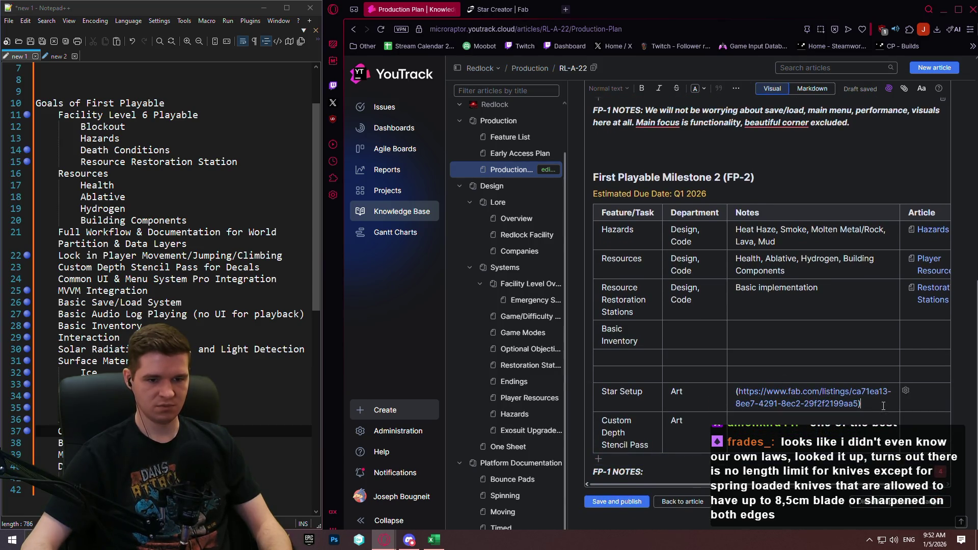
click(782, 370)
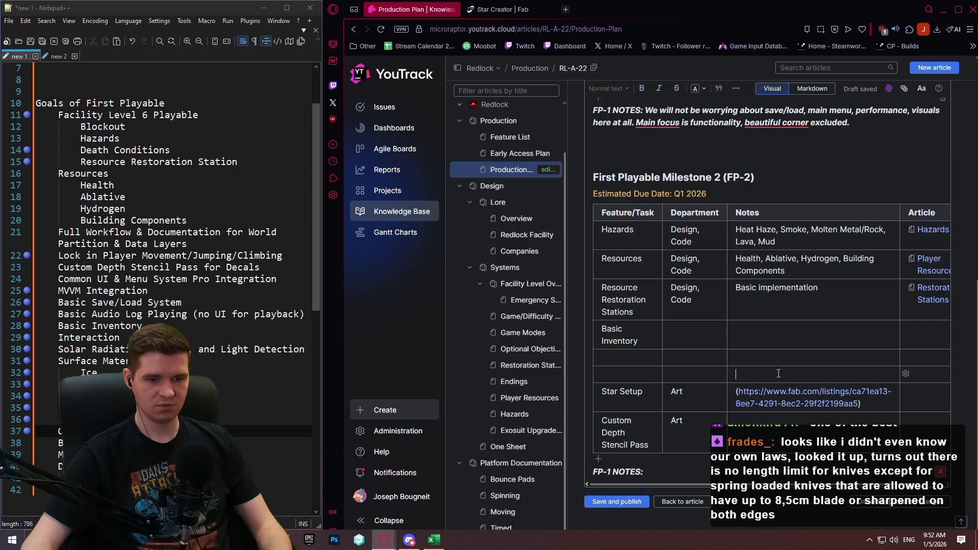
Write 'Initial setup for star; correct color, size, placement' two lines above the link.
click(737, 393)
key(Return)
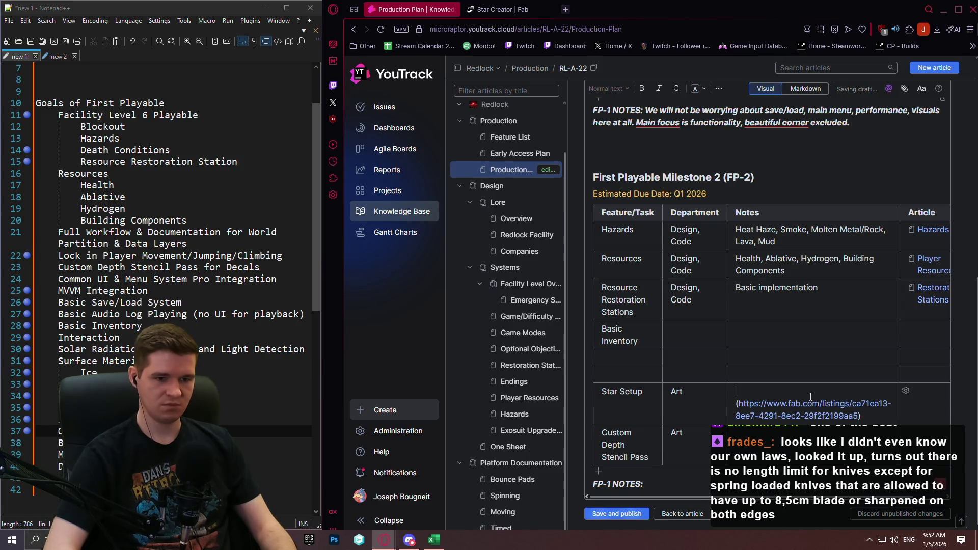
key(Return)
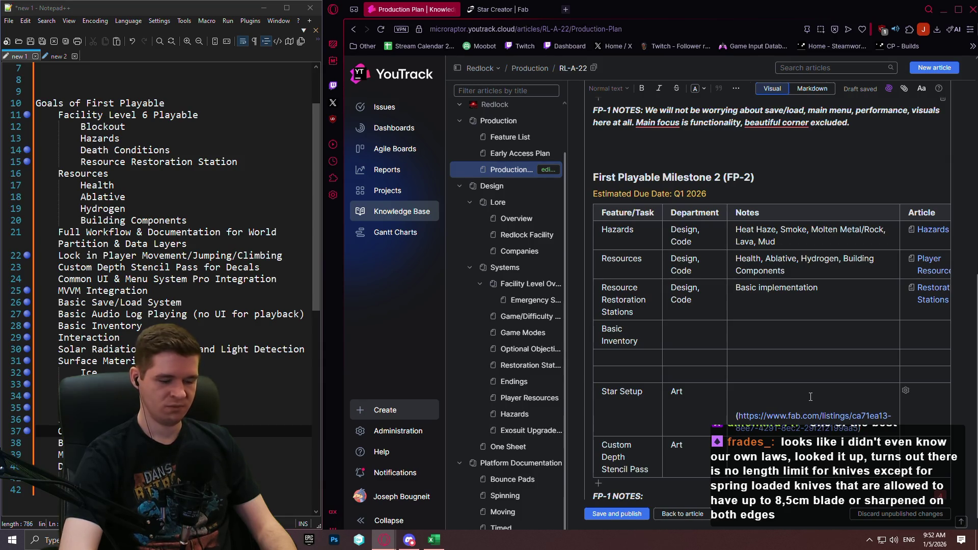
text([Ini)
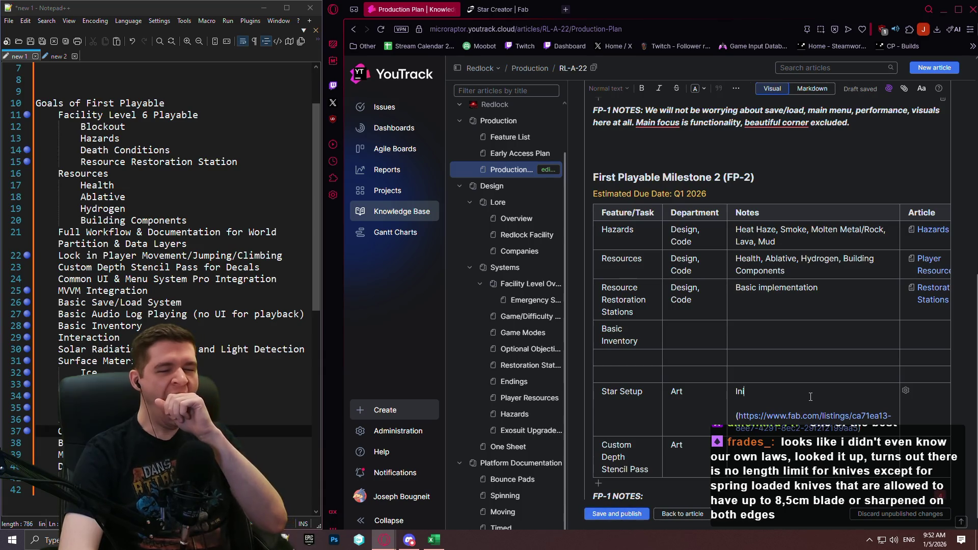
key(BackSpace)
text(itial setup for star, correct)
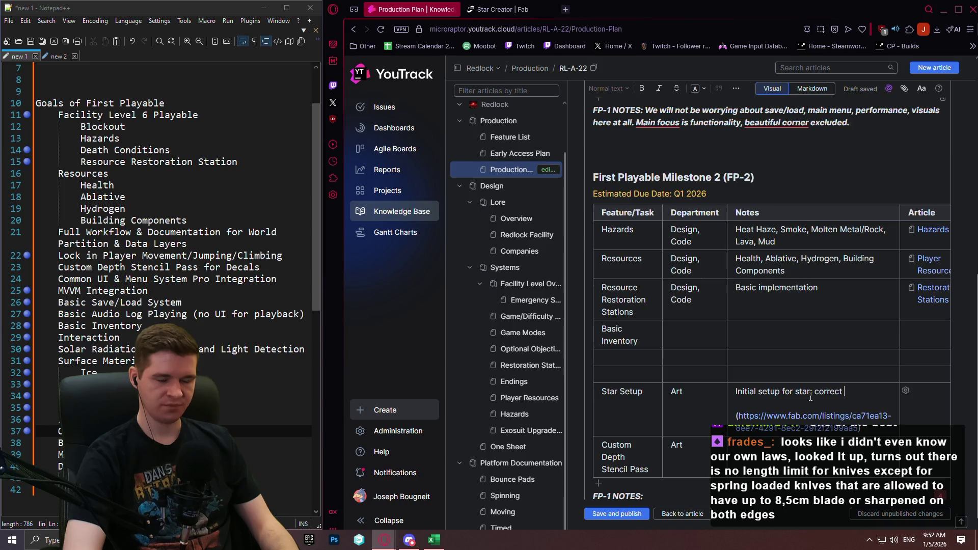
text(color, siz)
text(e, placement)
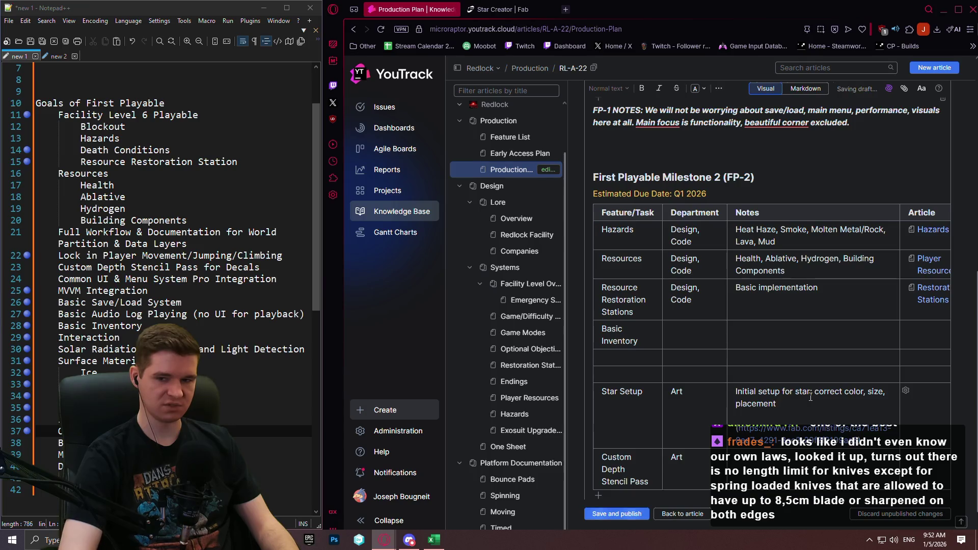
scroll(756, 313, down, 1)
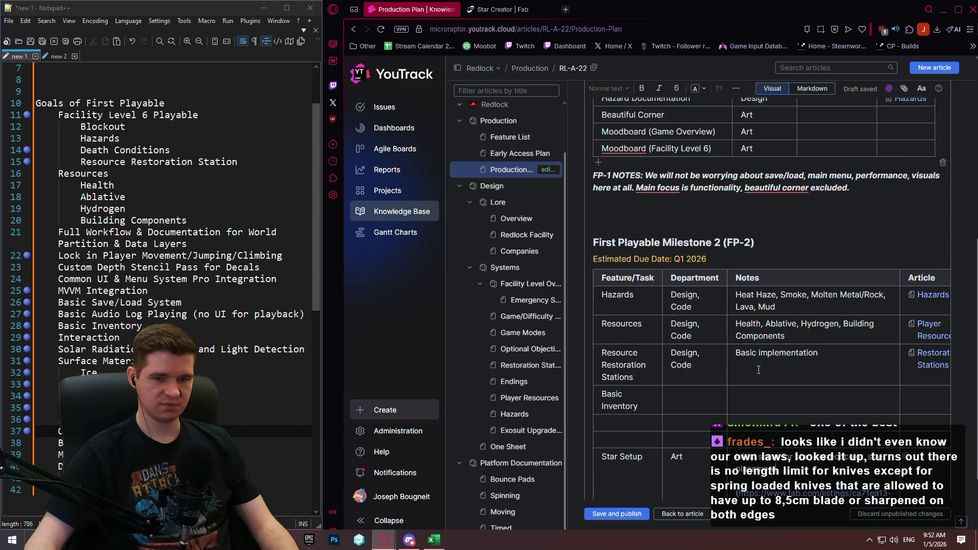
click(694, 296)
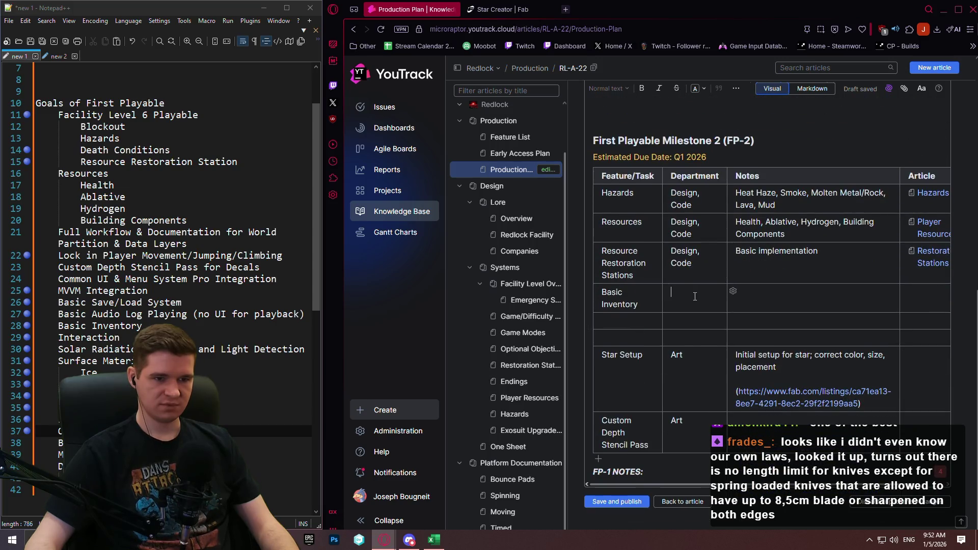
Give Basic Inventory the departments Design, Code and add an MVVM row assigned to Code.
text(Design)
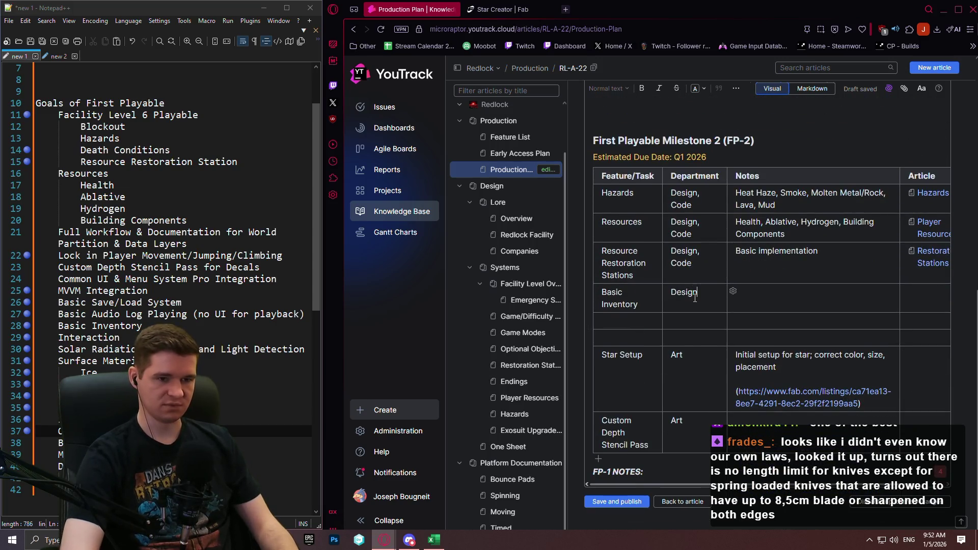
text(, Code)
key(Tab)
key(Tab)
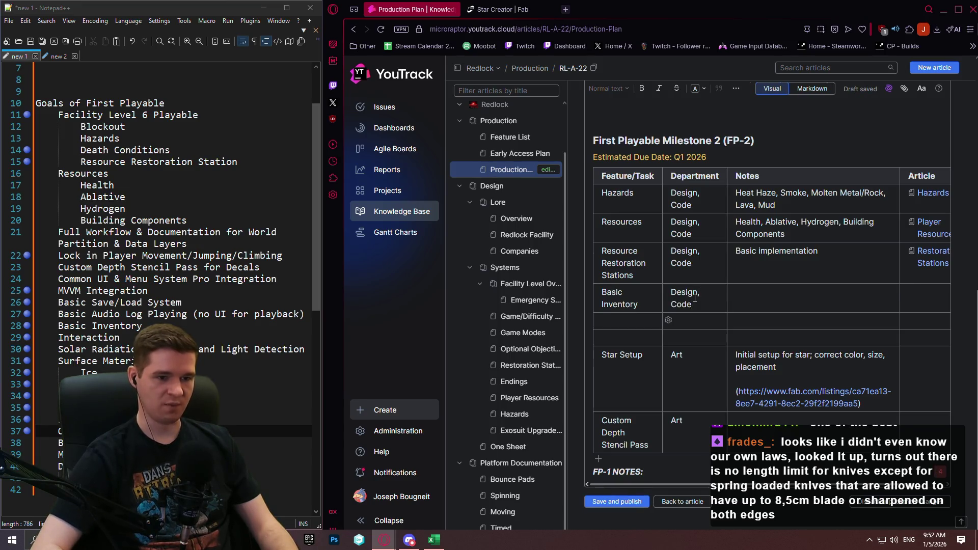
text(MVVM)
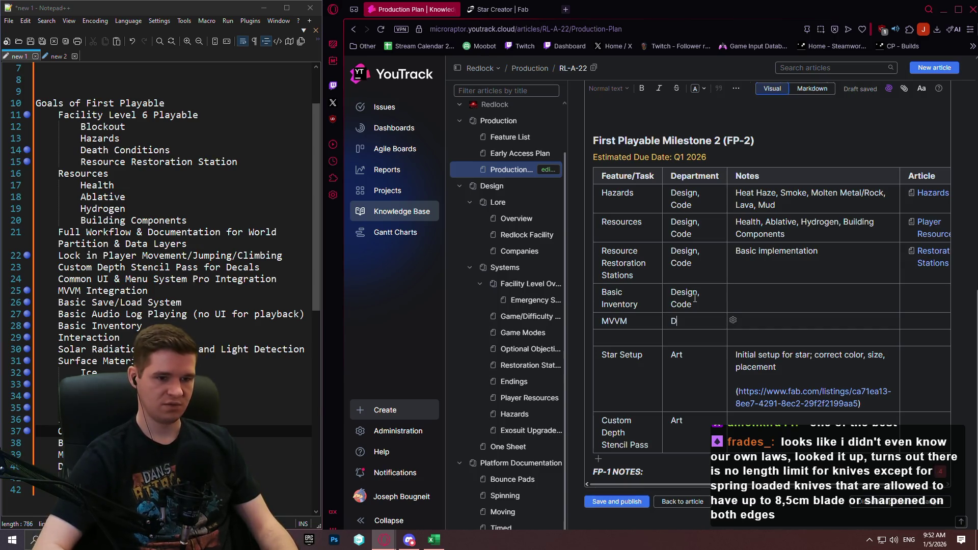
key(Tab)
text(Design)
key(BackSpace)
key(BackSpace)
text(Code)
key(Tab)
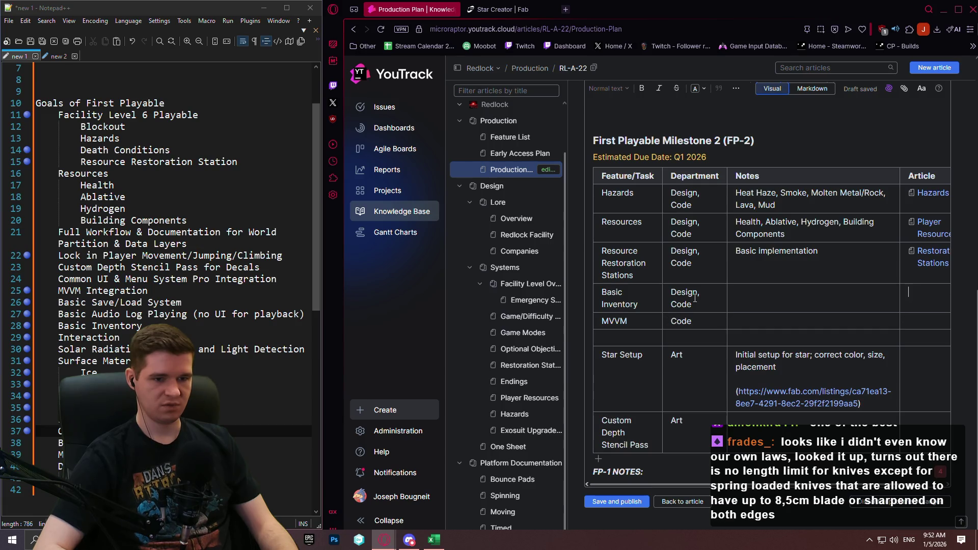
Note 'No crazy art needed, just functional numbers going up/down' for Basic Inventory.
key(shift+Tab)
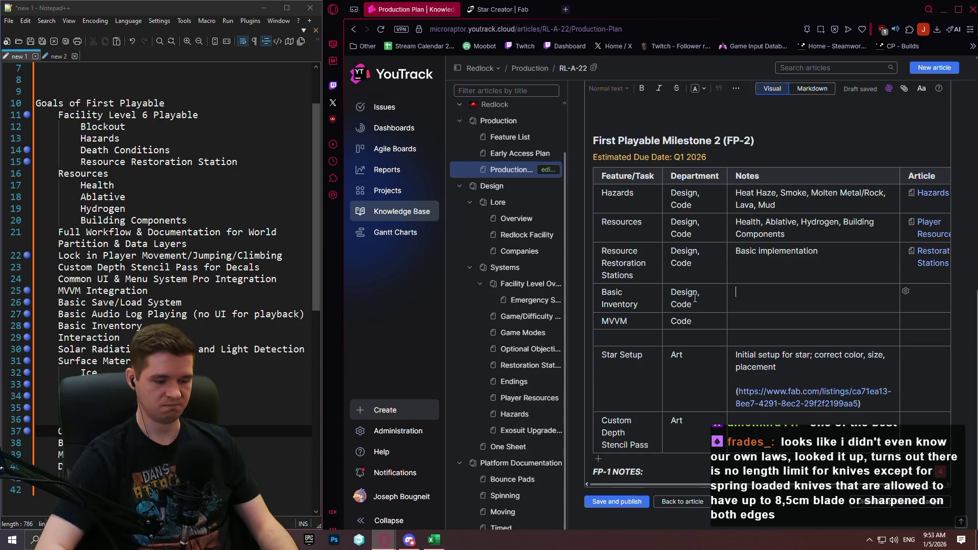
text(No )
text(crazy art)
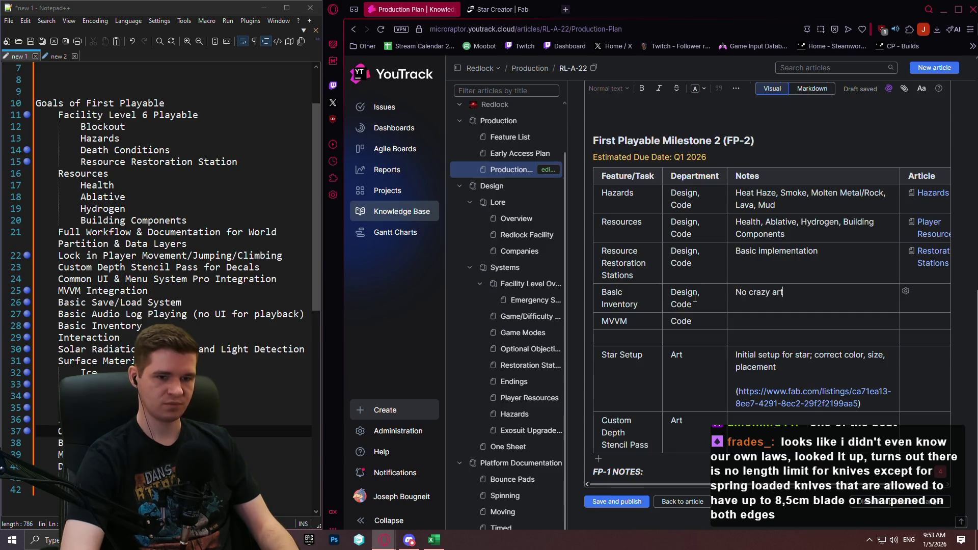
text( needed, just func)
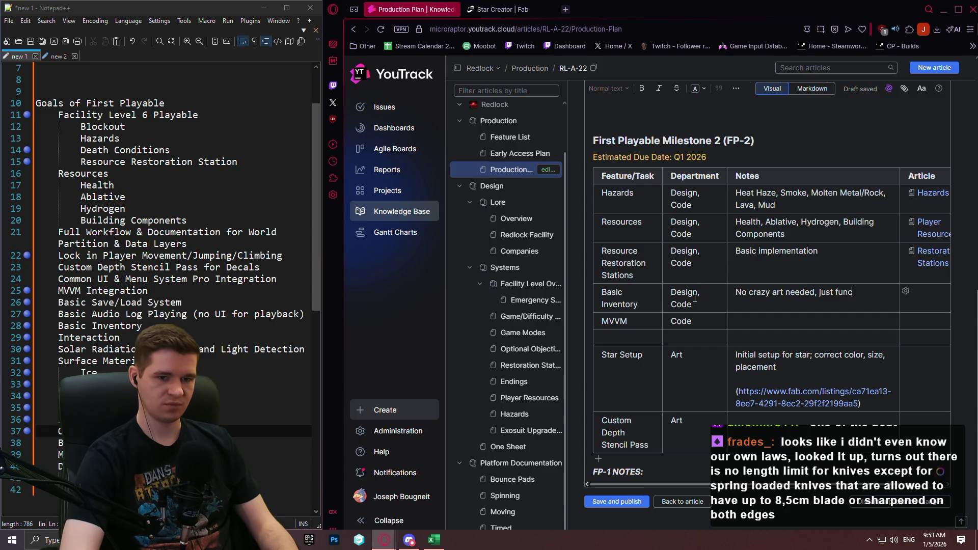
text(tgional numbers goi)
text(ng )
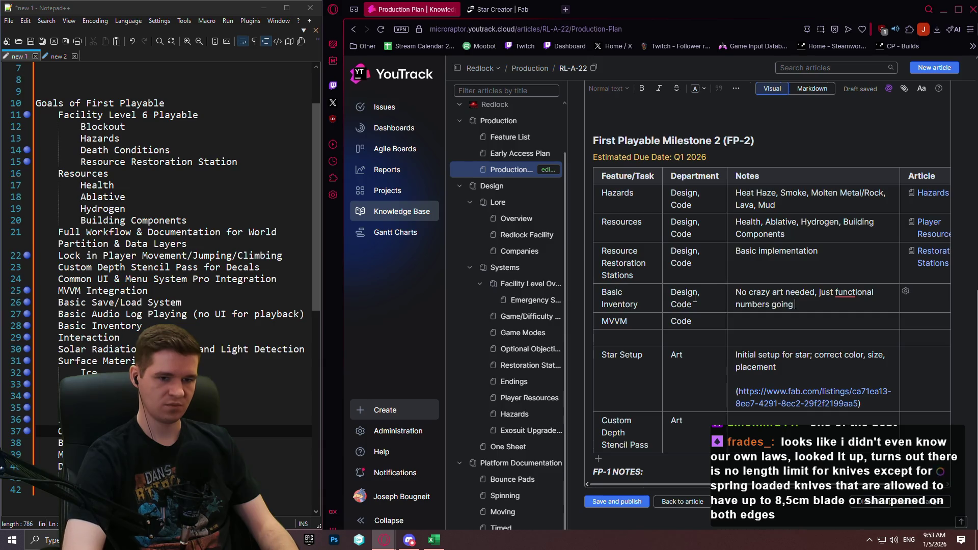
text(upown)
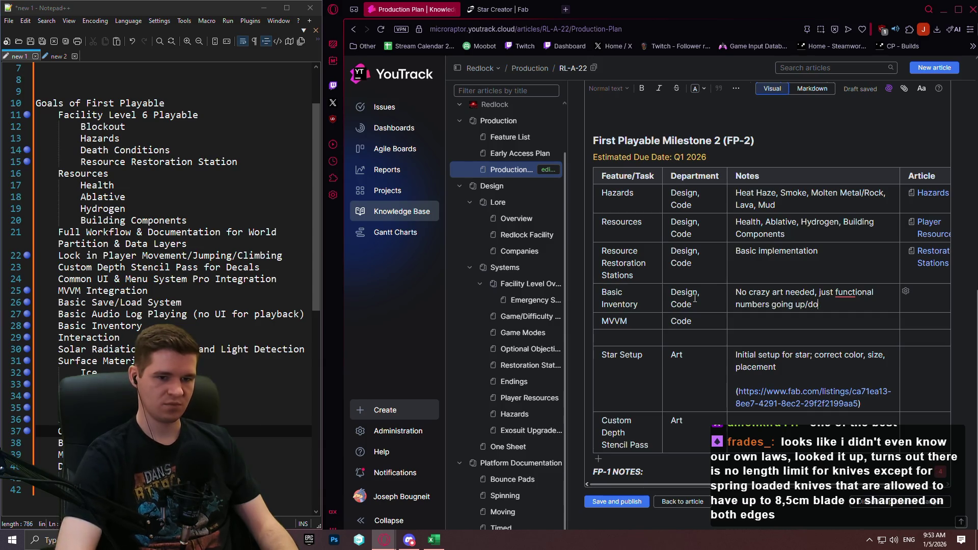
key(Tab)
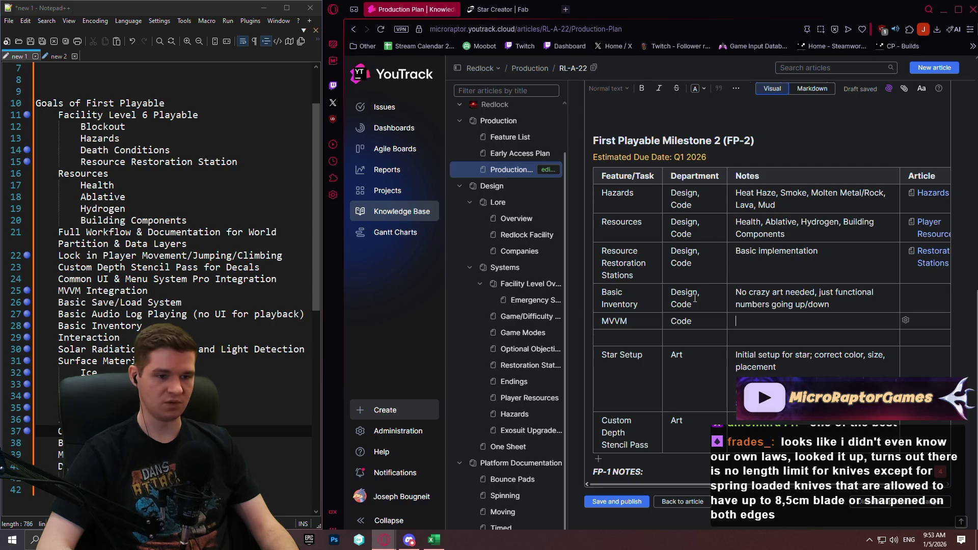
click(502, 9)
Search the web for 'model view view model ue5' and open Epic's UMG Viewmodel documentation.
click(513, 29)
text(model view )
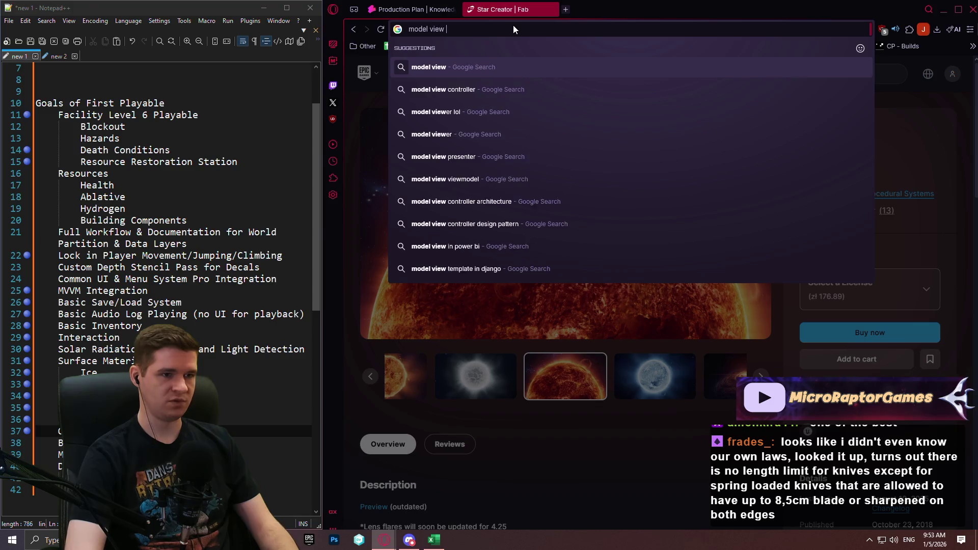
text(view model )
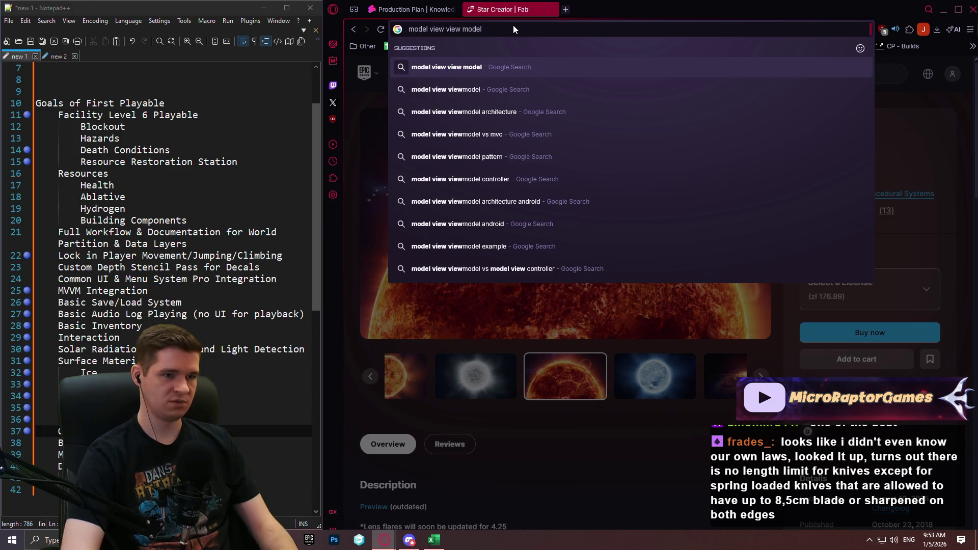
text(ue5\)
key(Return)
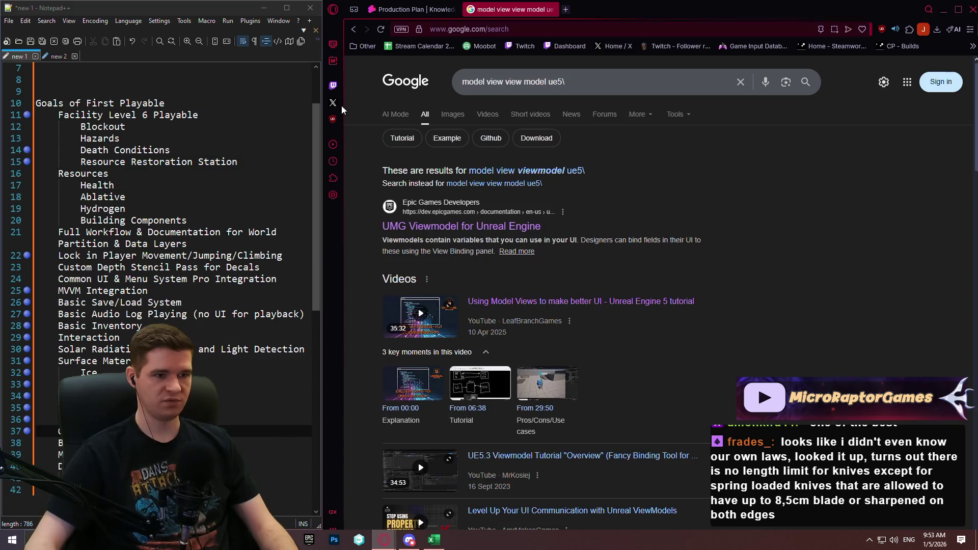
click(427, 228)
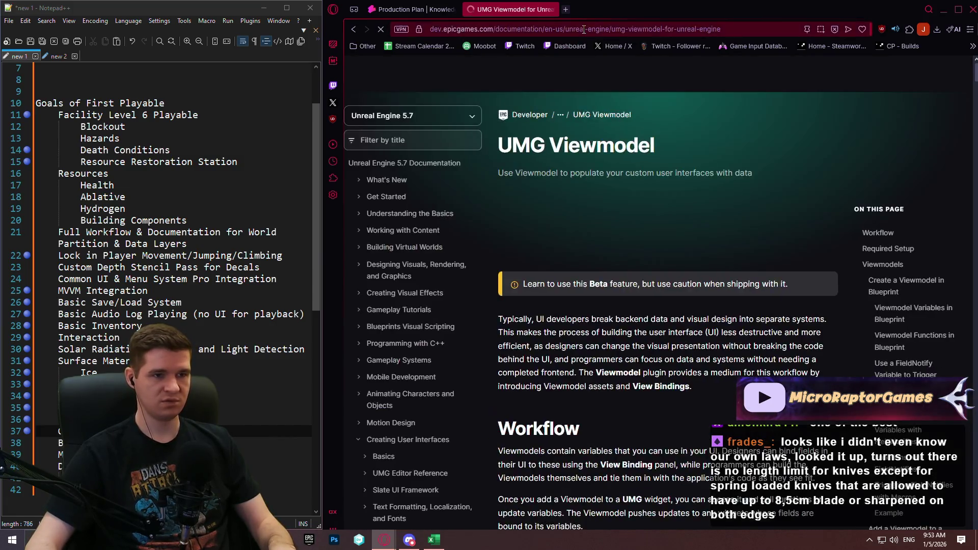
click(732, 30)
scroll(665, 210, down, 5)
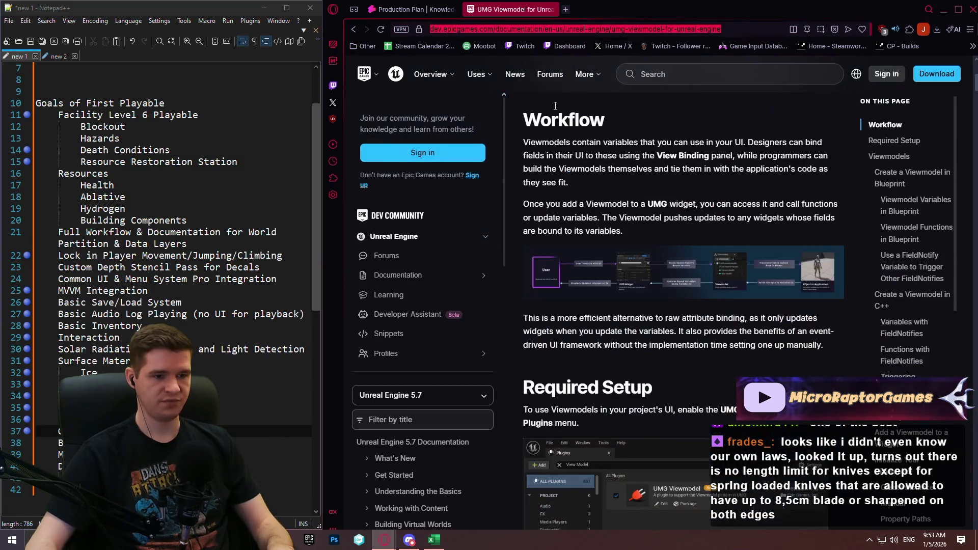
scroll(662, 204, down, 3)
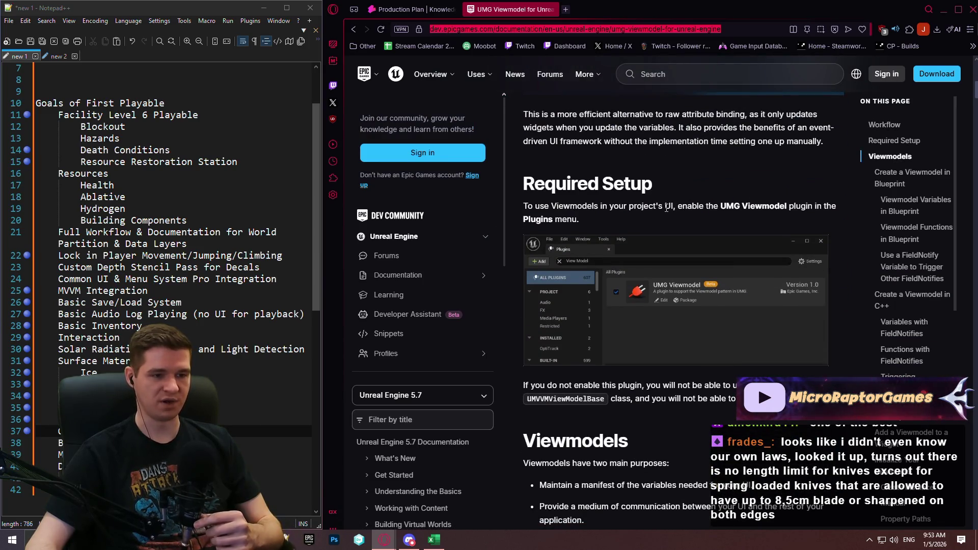
click(419, 11)
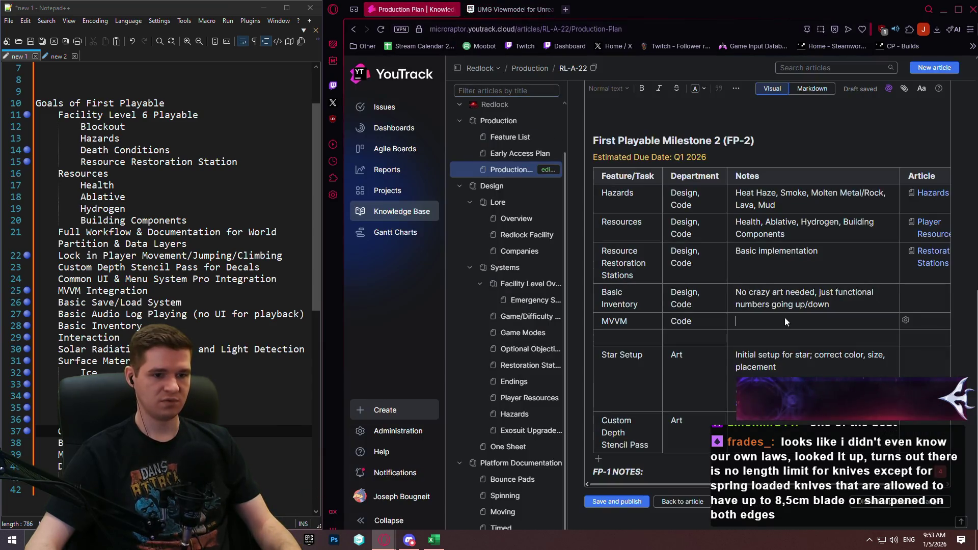
Paste the UMG Viewmodel documentation link into the MVVM row's Notes.
click(811, 314)
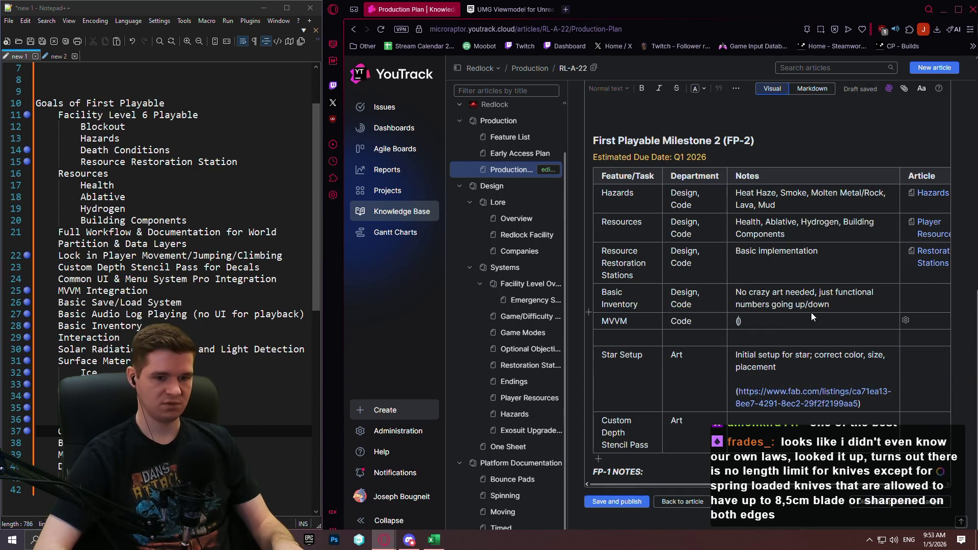
text(https://dev.epicgames.com/documentation/en-us/unreal-engine/umg-viewmodel-for-unreal-engine)
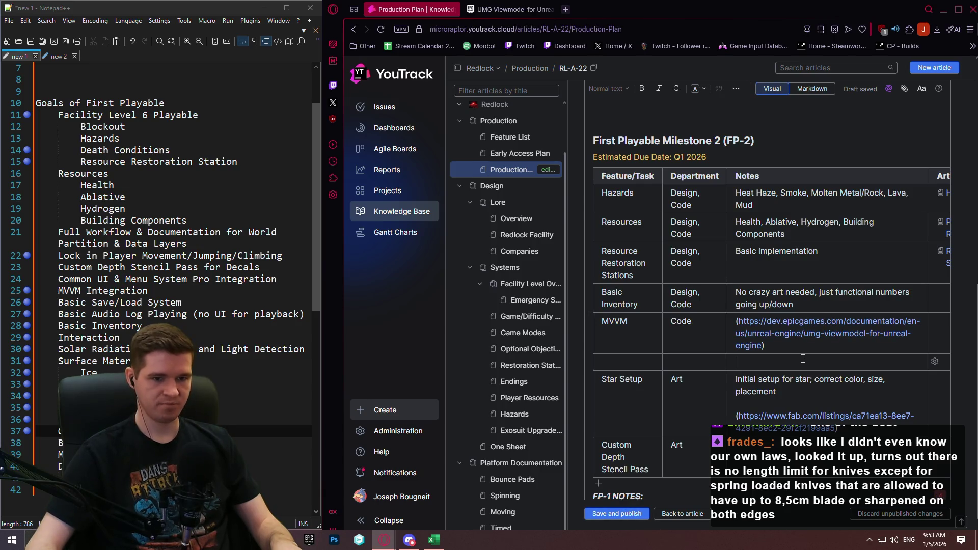
scroll(804, 356, down, 1)
click(792, 333)
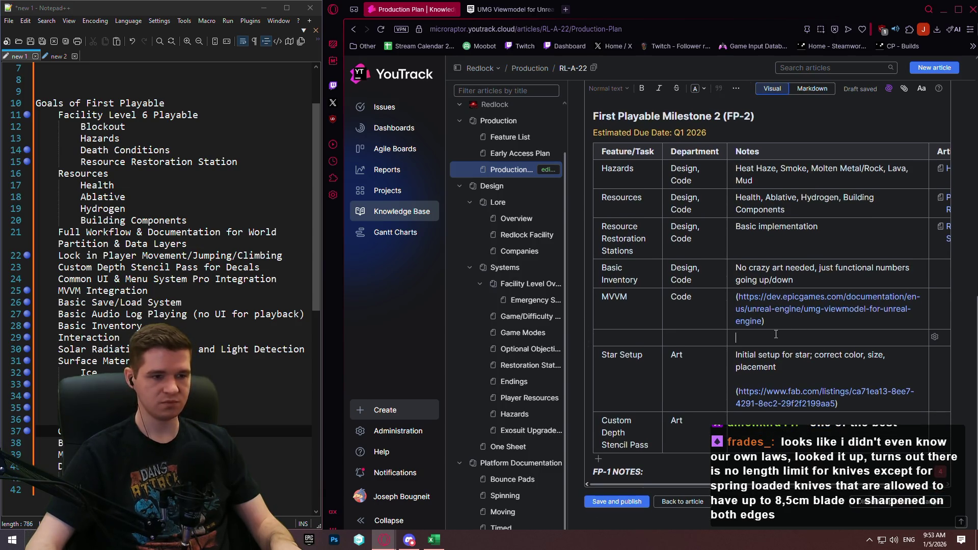
Check the Basic Inventory goal line in the goals list file, then return to the Hazards notes.
click(28, 292)
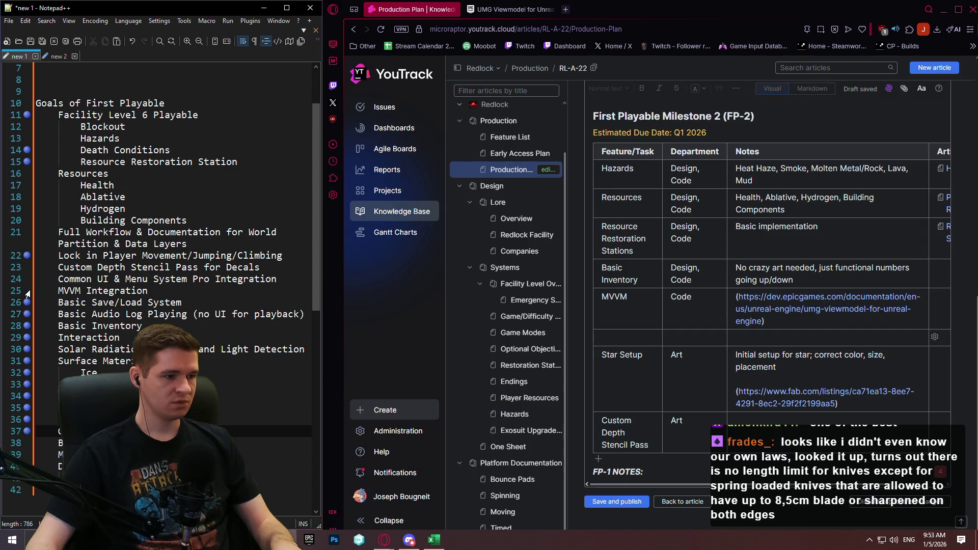
click(28, 330)
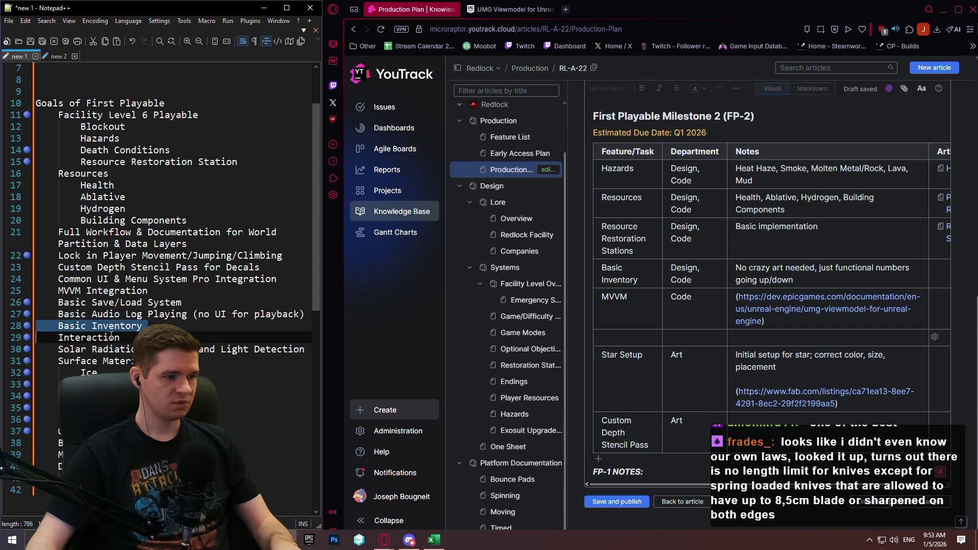
click(46, 316)
click(848, 235)
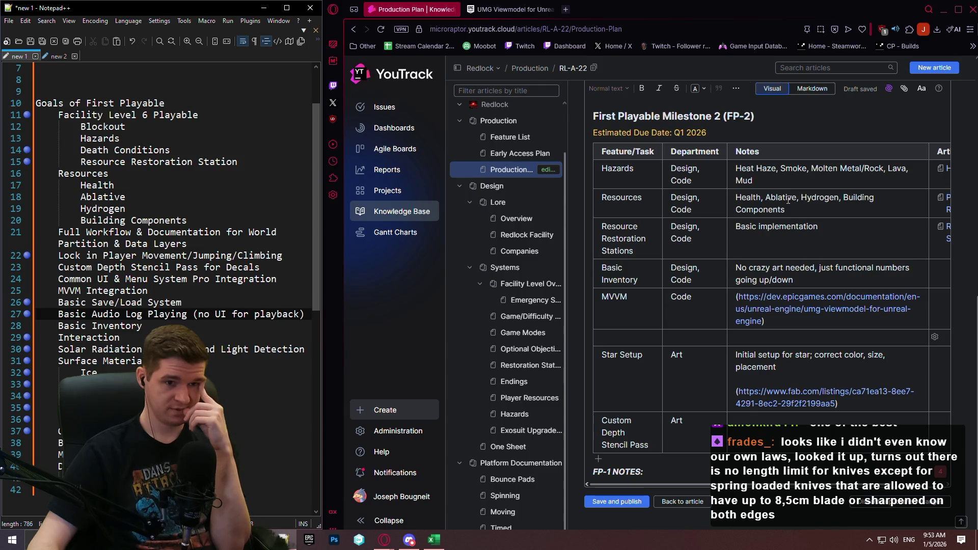
click(778, 181)
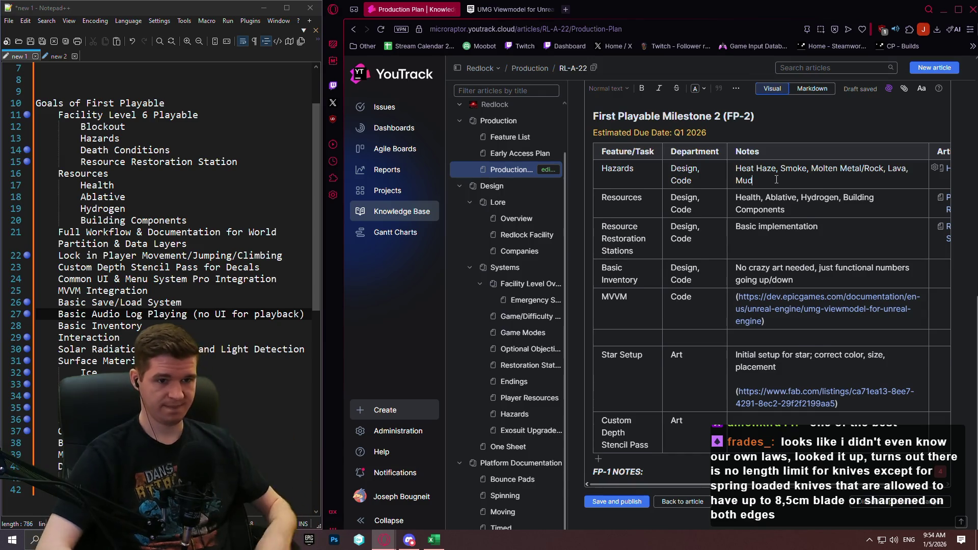
Add 'Handle with basic primitives for now, refactor later into spline-based system' below Mud in Hazards notes.
key(Return)
key(Return)
text(handle)
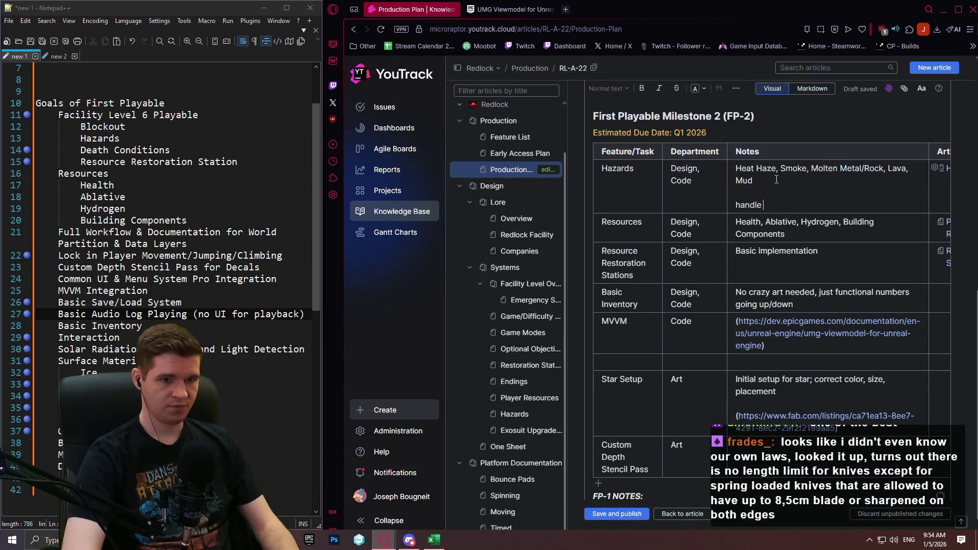
key(BackSpace)
key(BackSpace)
key(BackSpace)
text(Handlw ti)
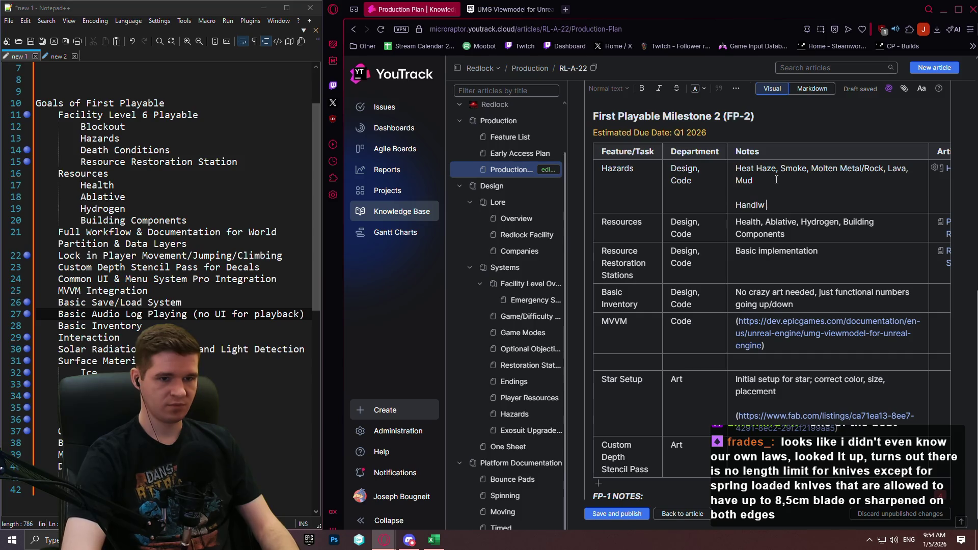
key(BackSpace)
key(BackSpace)
key(BackSpace)
text(e with bas)
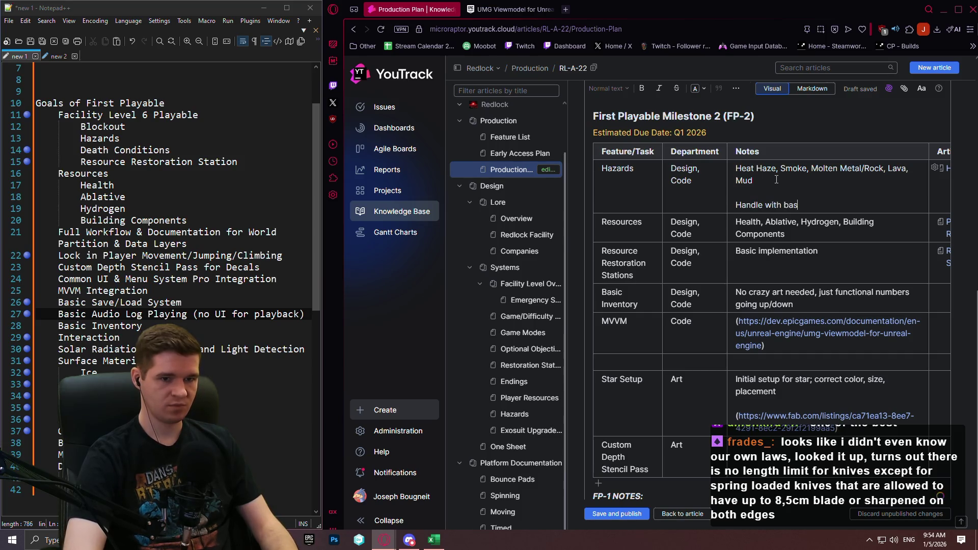
text(ic primitives for)
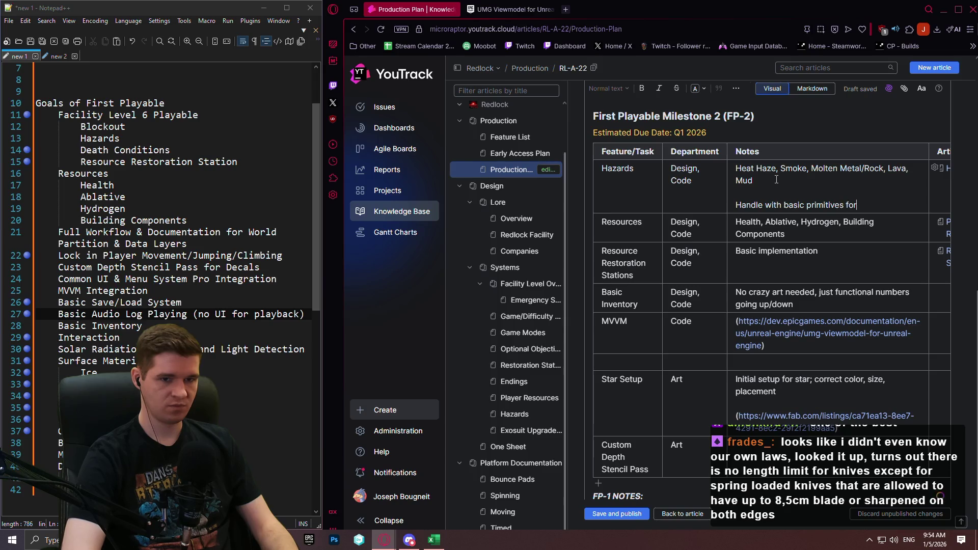
text( now, refactor late)
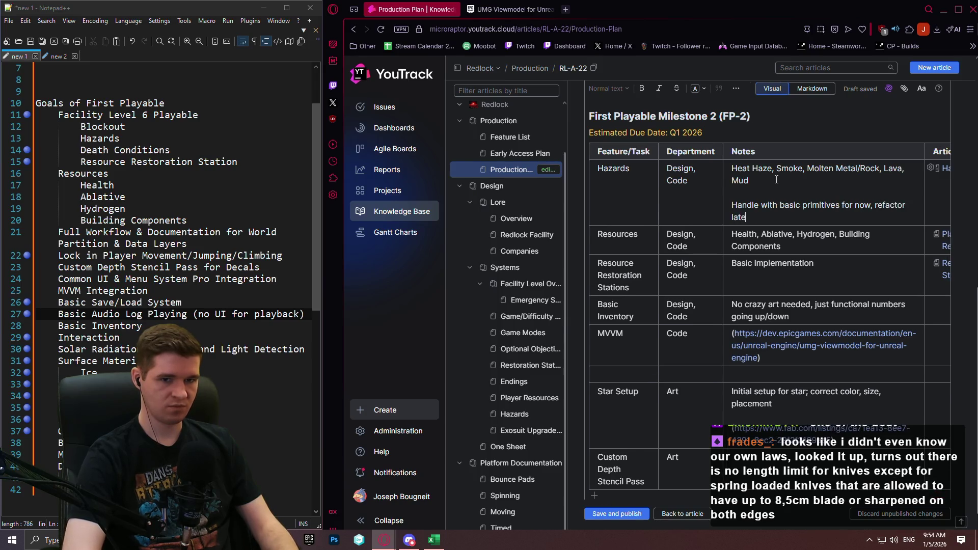
text(r into spline-based su)
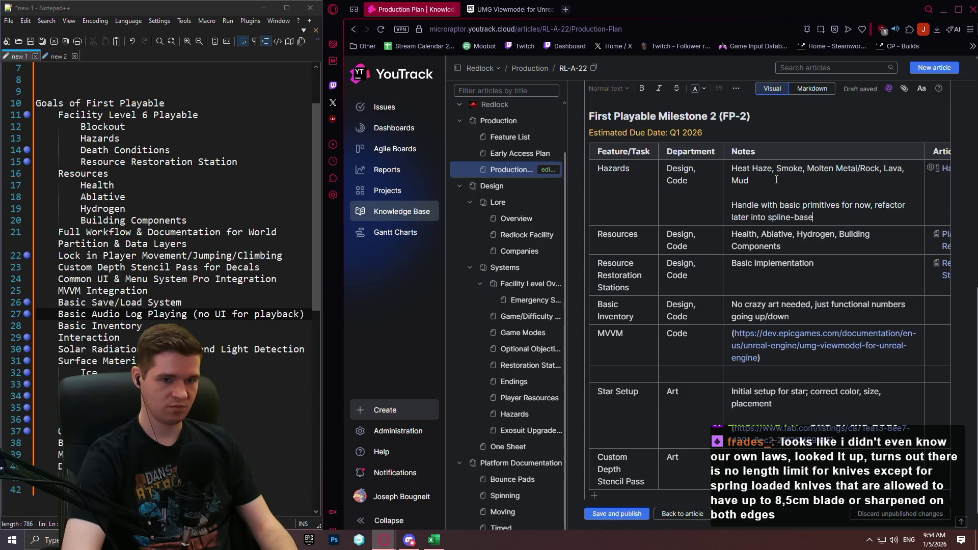
key(BackSpace)
text(ystem)
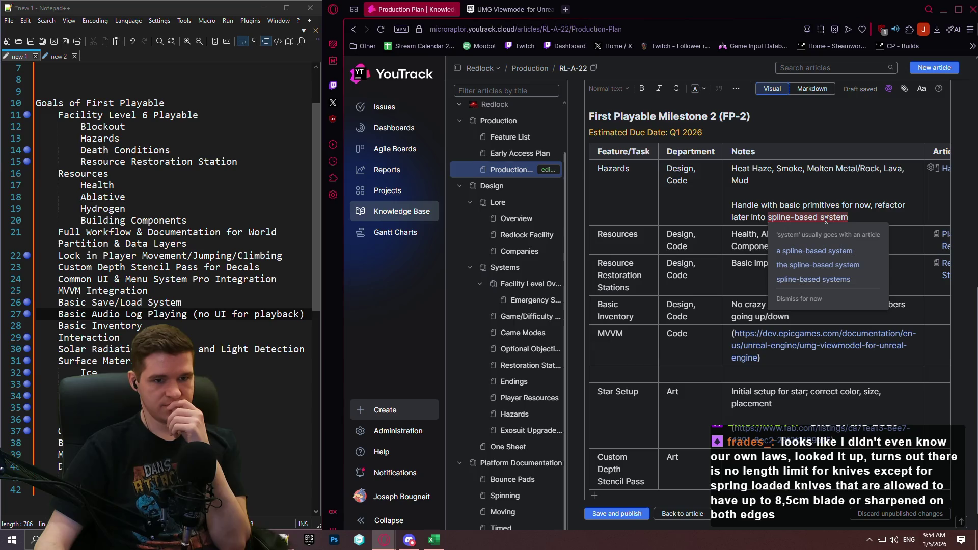
Insert 'a' before 'spline-based system' and select the new Hazards note to review it.
click(821, 190)
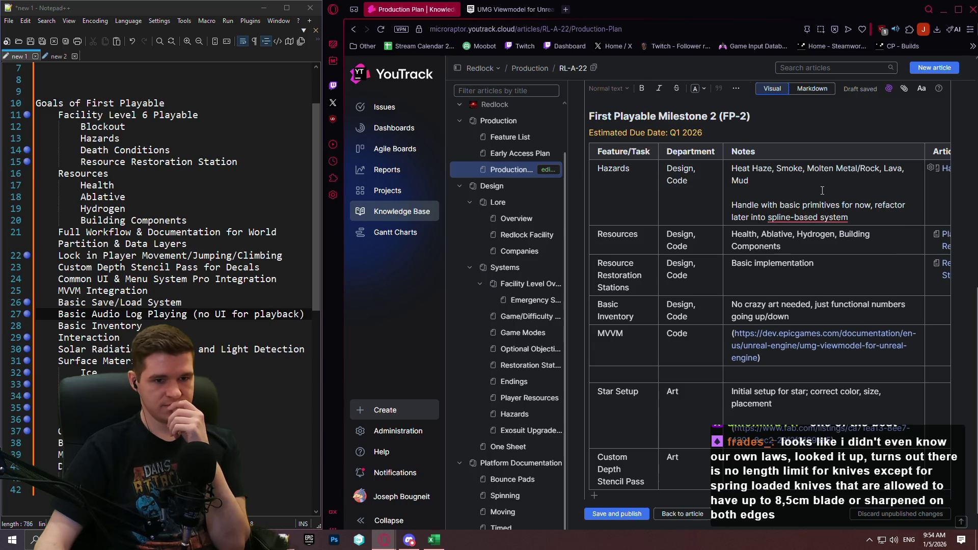
click(764, 218)
text(a)
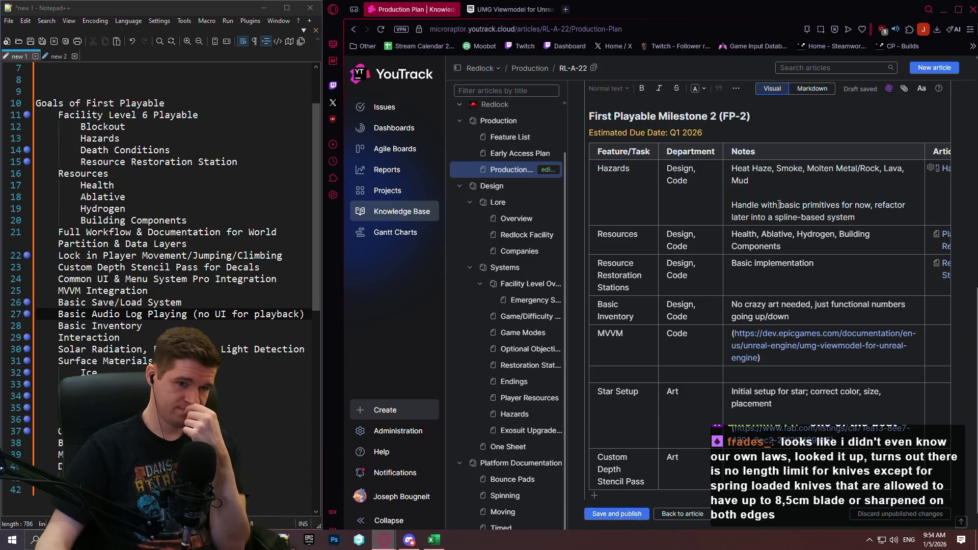
click(766, 198)
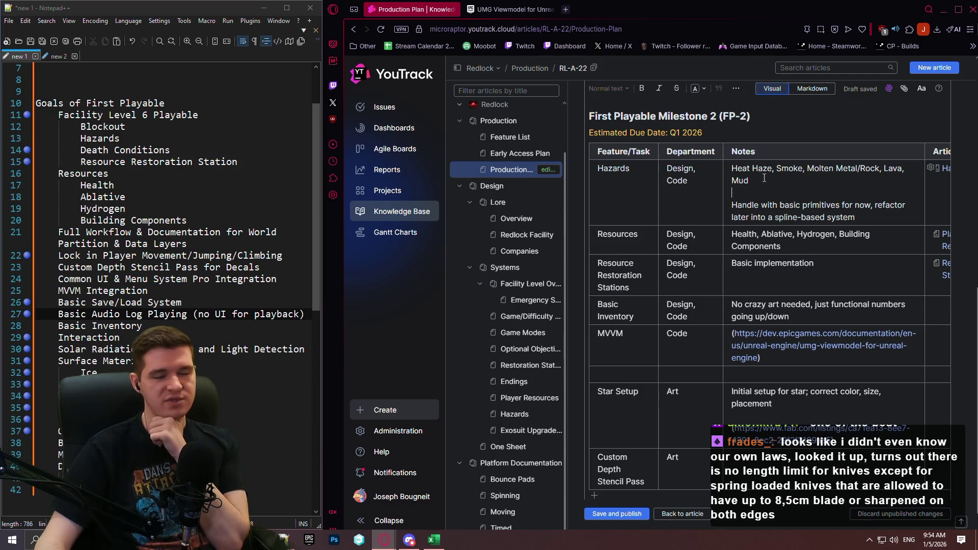
mouse_move(884, 217)
mouse_down()
mouse_move(733, 201)
mouse_move(648, 173)
mouse_up()
click(786, 190)
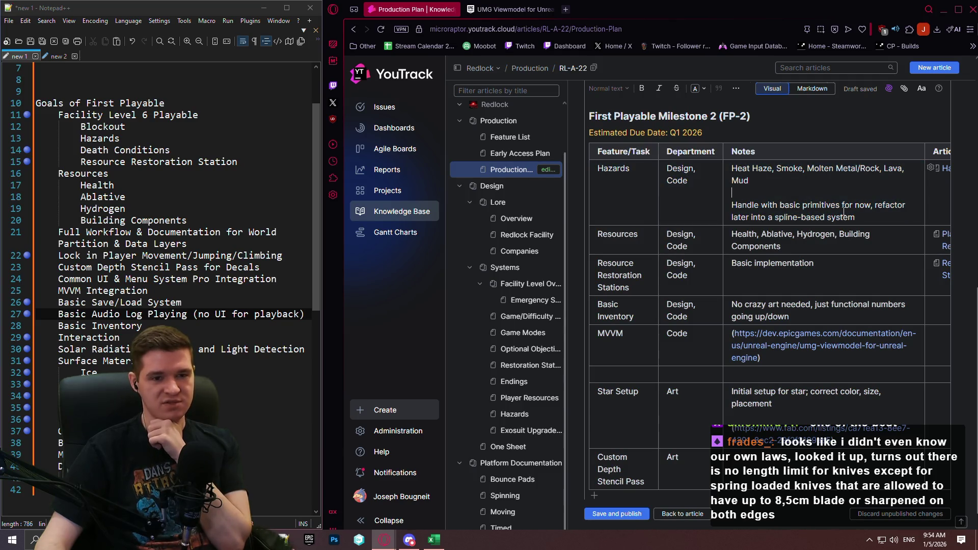
Append Art to the Hazards row's Department so it reads Design, Code, Art.
drag(790, 245, 640, 235)
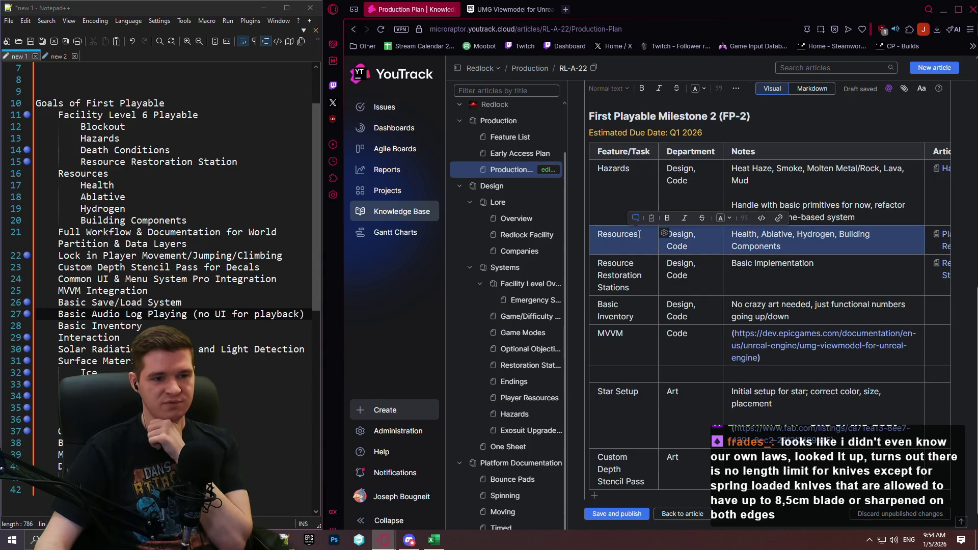
drag(846, 213, 634, 175)
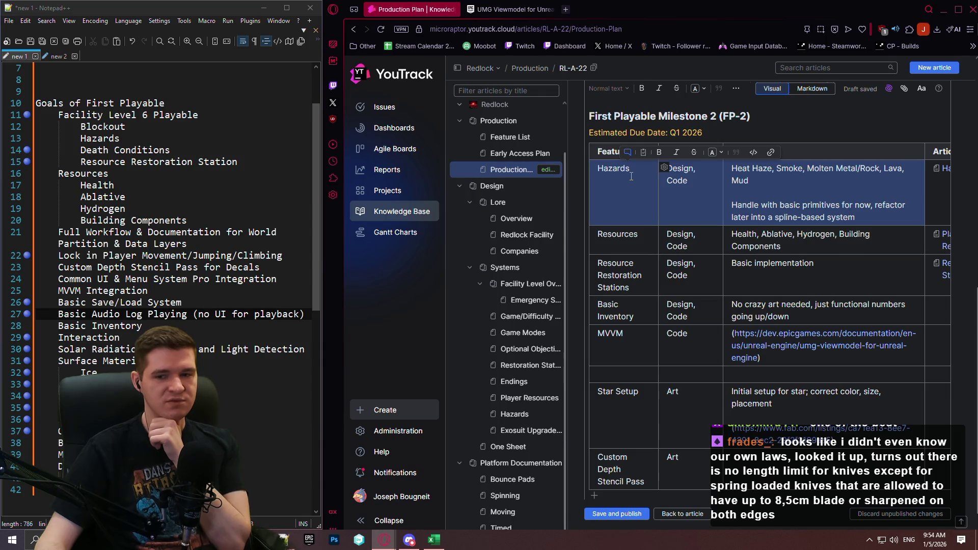
click(687, 181)
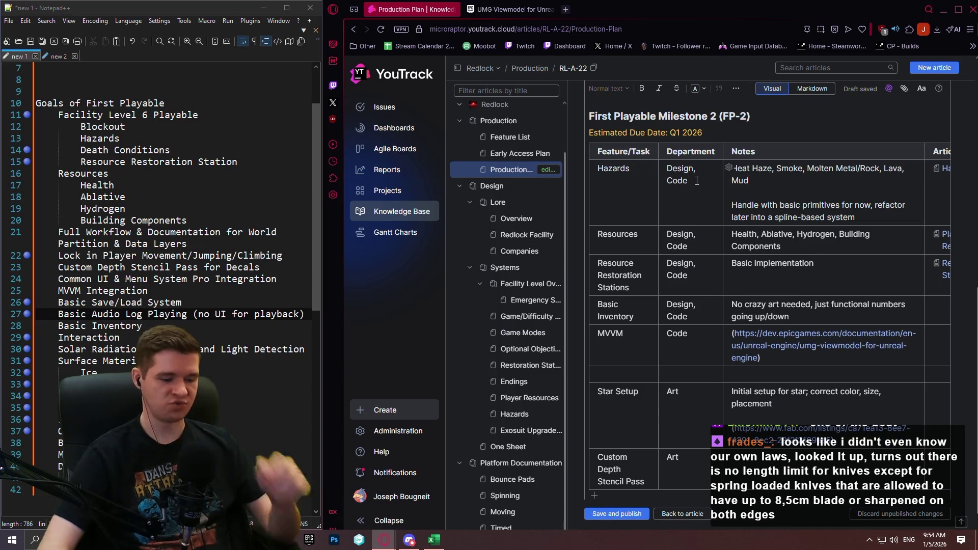
text(, Art)
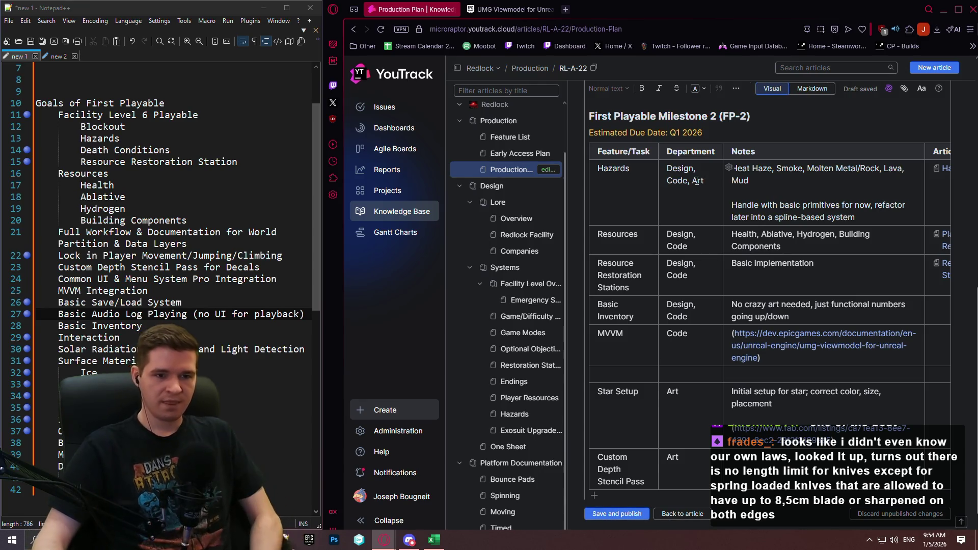
click(882, 213)
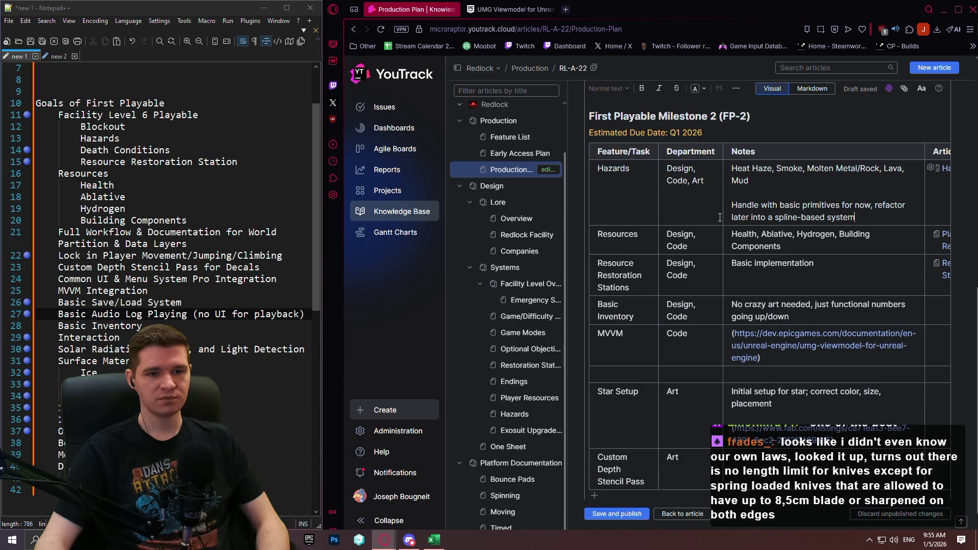
Review Hydrogen in the Resources notes, close the Viewmodel docs tab and open the Hazards article.
click(828, 249)
mouse_move(836, 236)
mouse_down()
mouse_move(788, 235)
mouse_move(805, 236)
mouse_up()
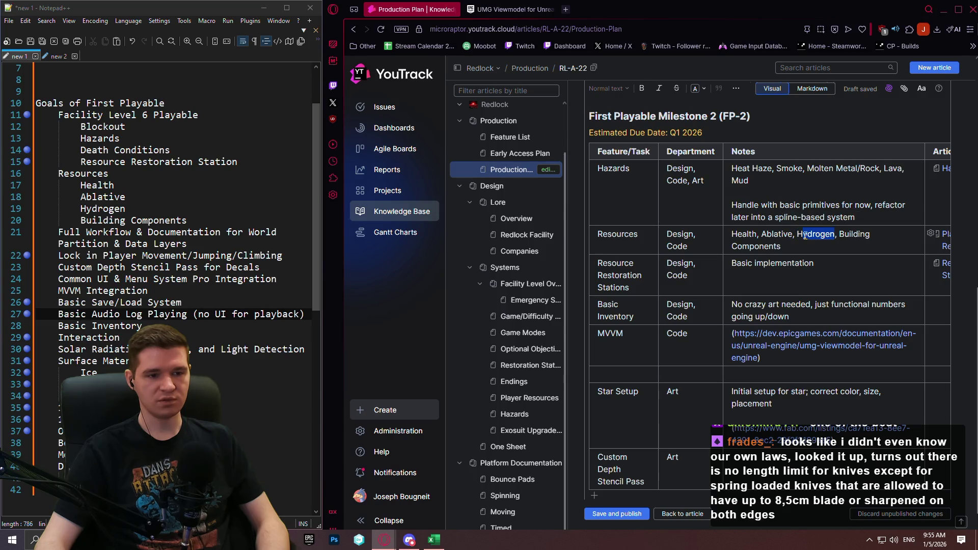
click(801, 245)
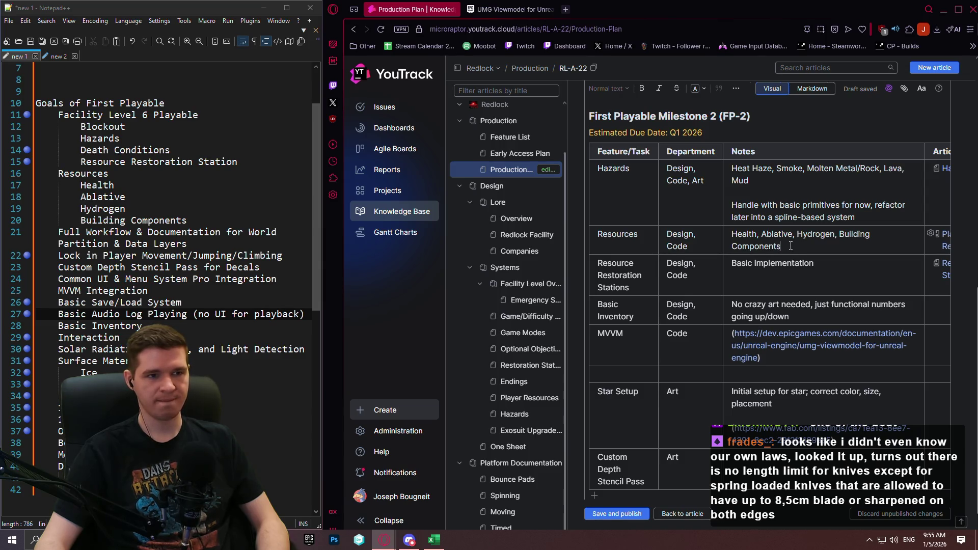
click(558, 10)
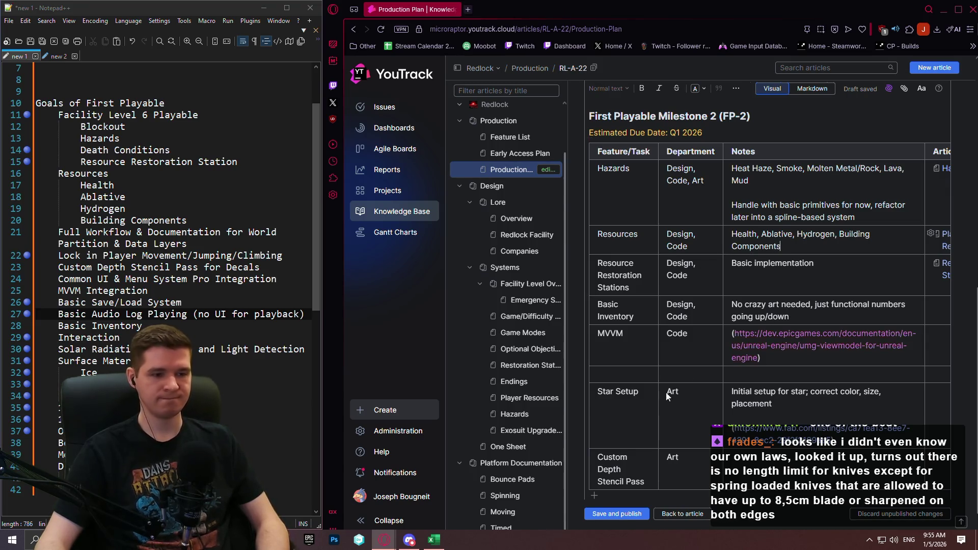
click(512, 419)
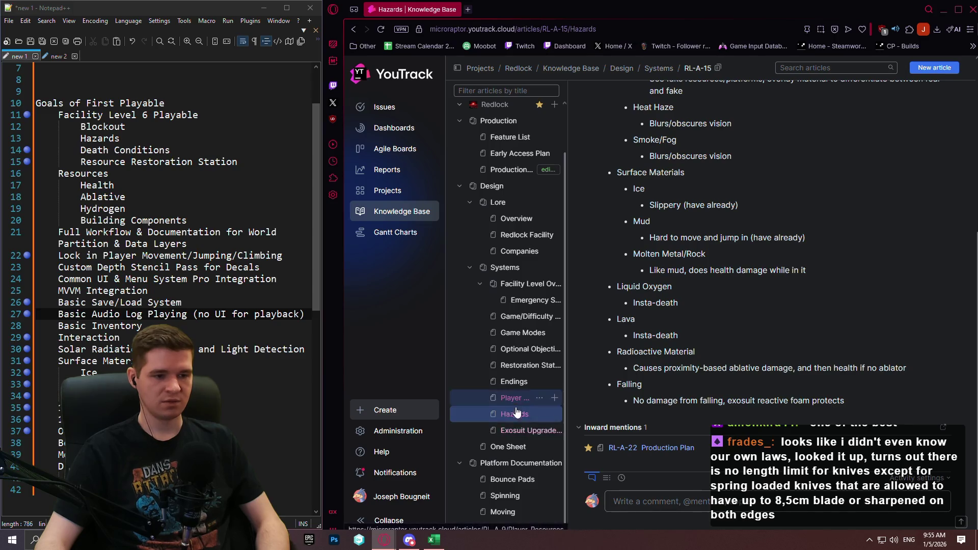
click(509, 431)
scroll(759, 301, down, 4)
scroll(739, 291, up, 1)
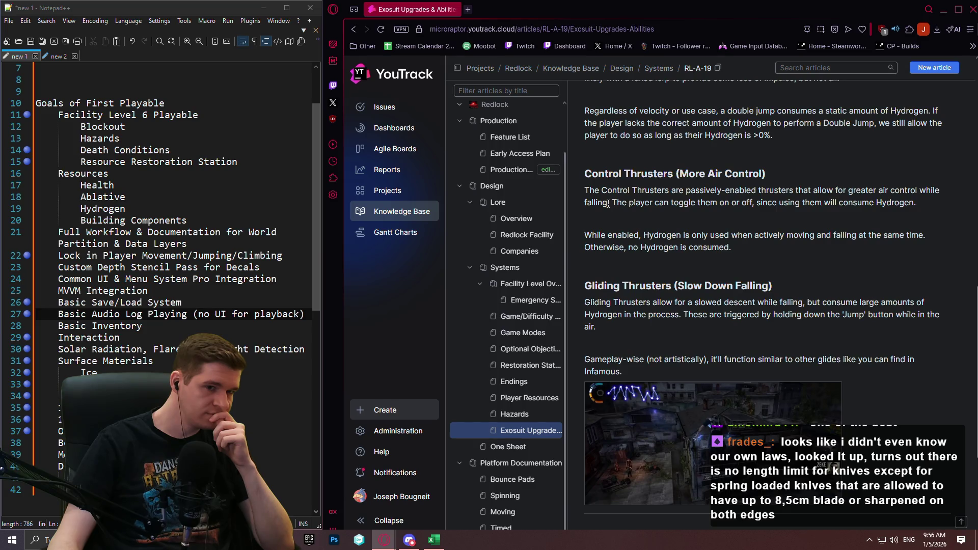
click(511, 169)
scroll(693, 188, down, 5)
scroll(692, 188, up, 10)
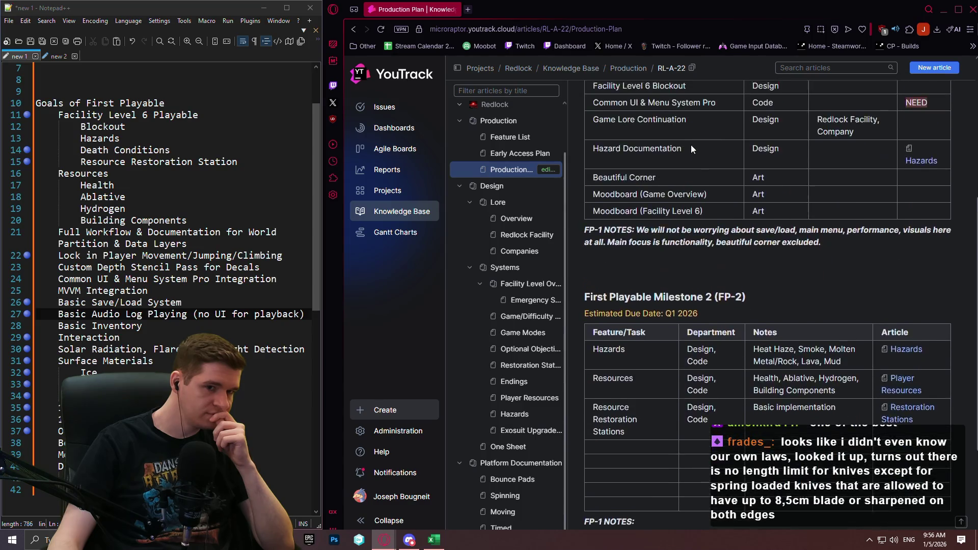
click(689, 134)
scroll(701, 230, down, 10)
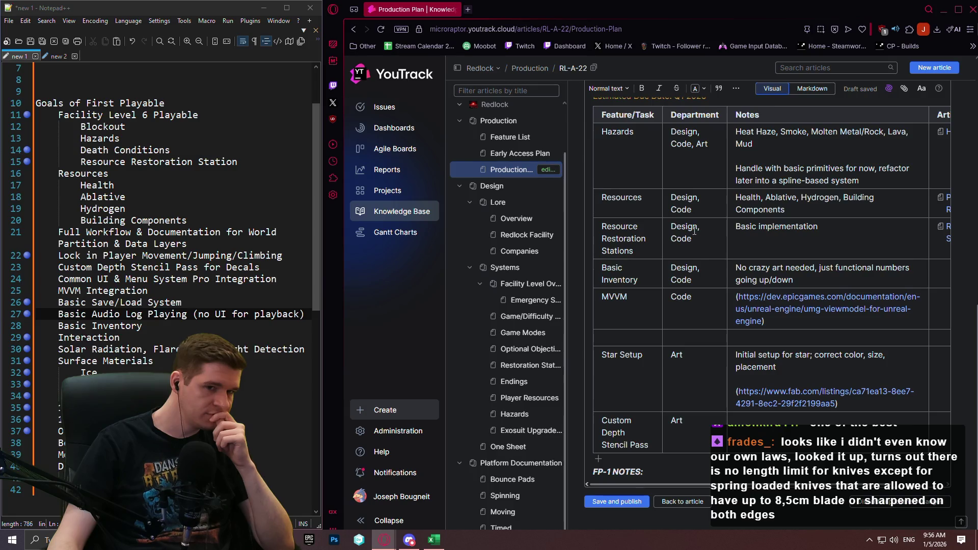
scroll(701, 230, up, 1)
scroll(672, 234, down, 1)
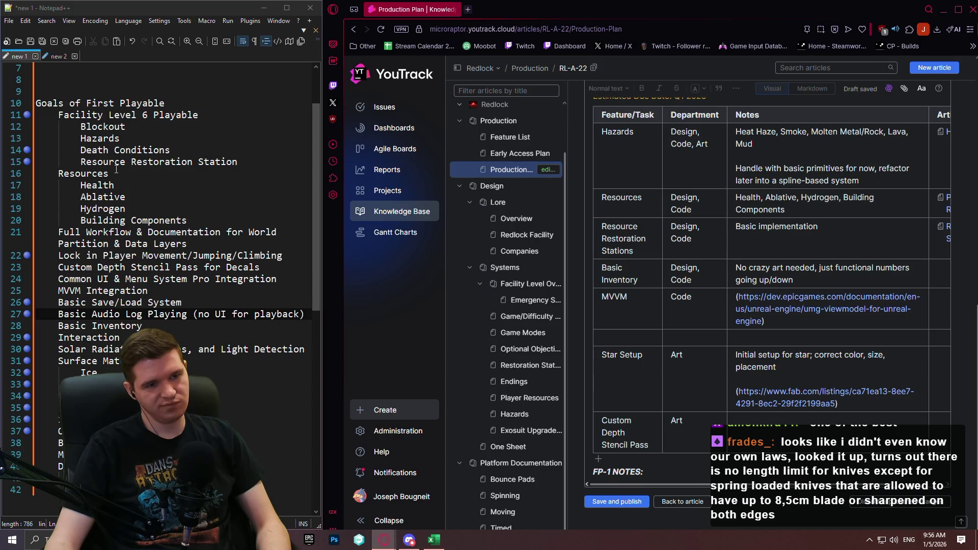
click(653, 480)
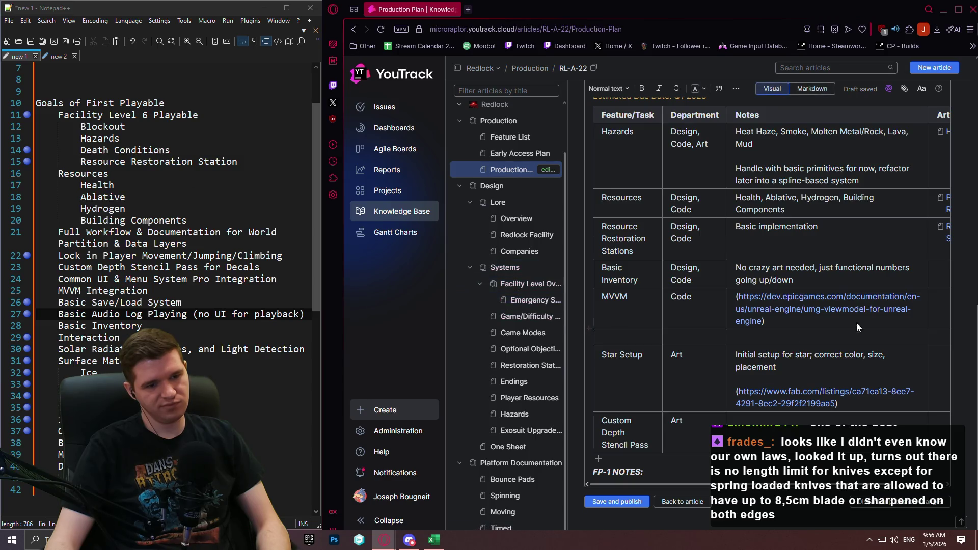
Insert a new empty row below MVVM in the FP-2 table.
mouse_move(650, 482)
mouse_down()
mouse_move(745, 493)
mouse_move(691, 487)
mouse_up()
click(594, 337)
click(611, 338)
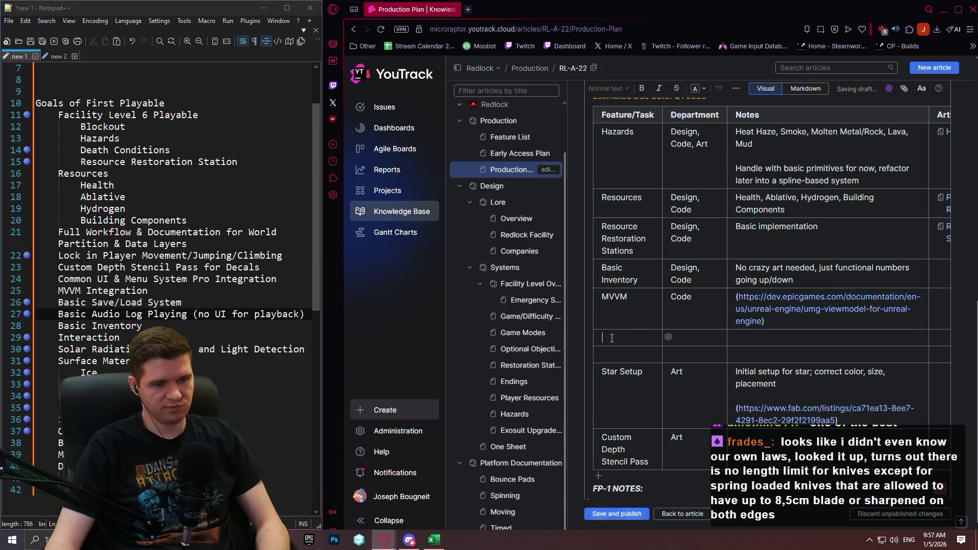
click(613, 338)
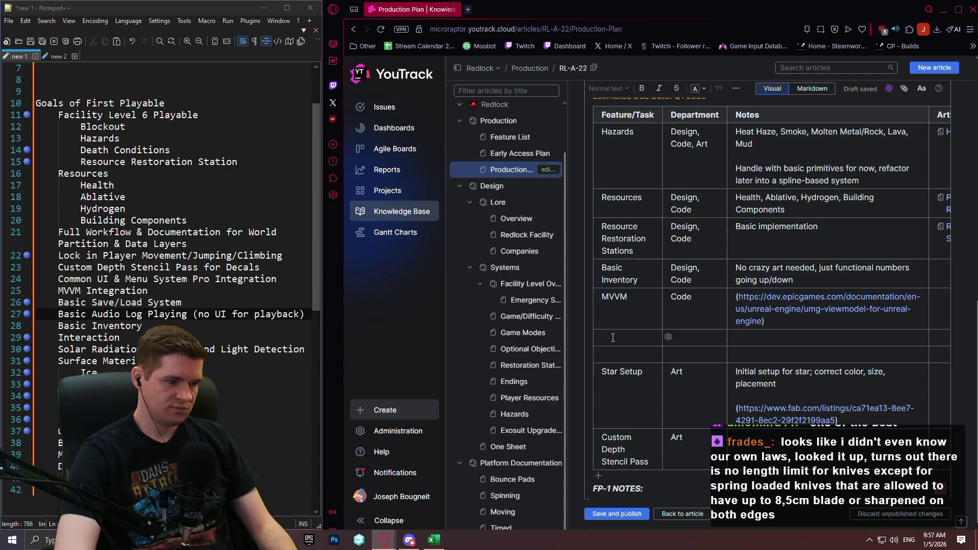
Fill it with '1 Exosuit Ability', Design, Code, and 'Control Thrusters are the easiest to implement and test hydrogen usage'.
text(1 Exosuit Ability)
key(Tab)
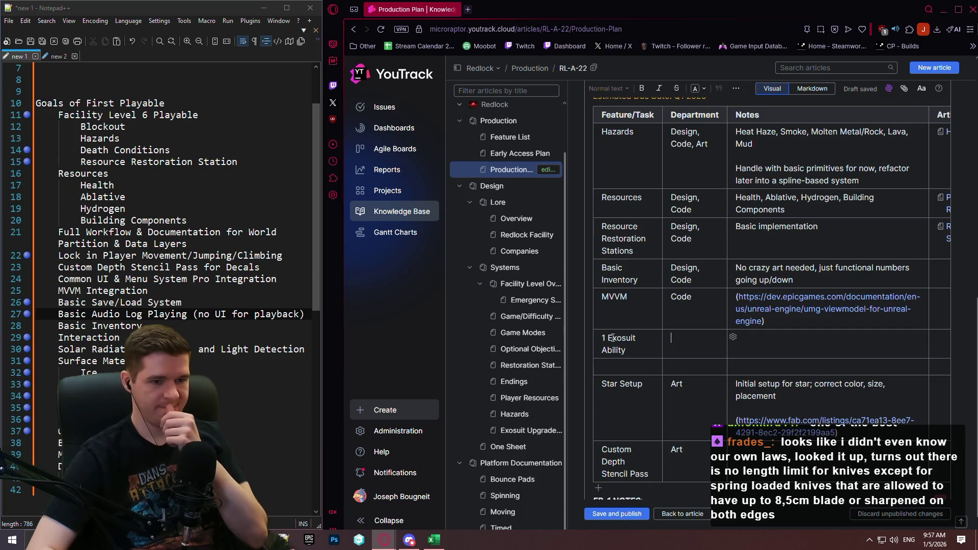
text(Desig)
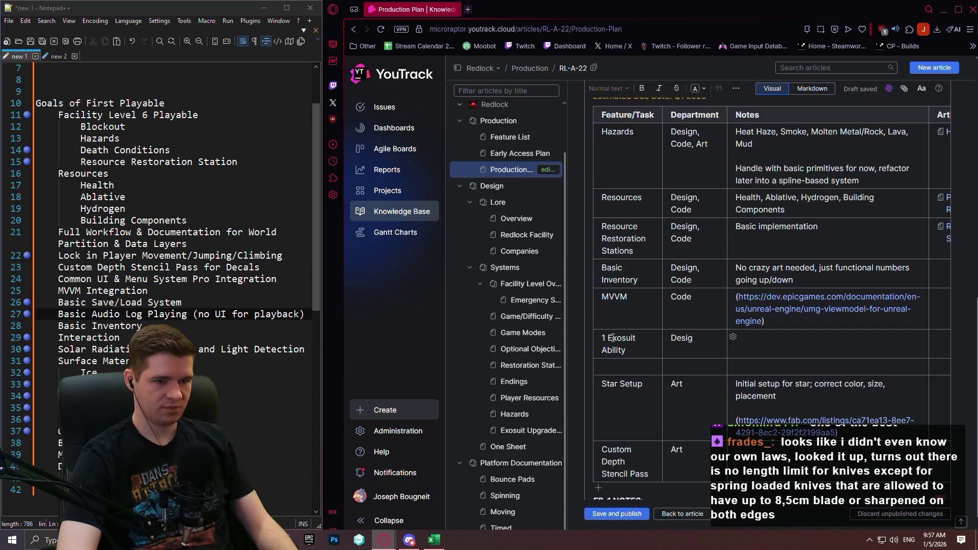
text(n, Code)
key(Tab)
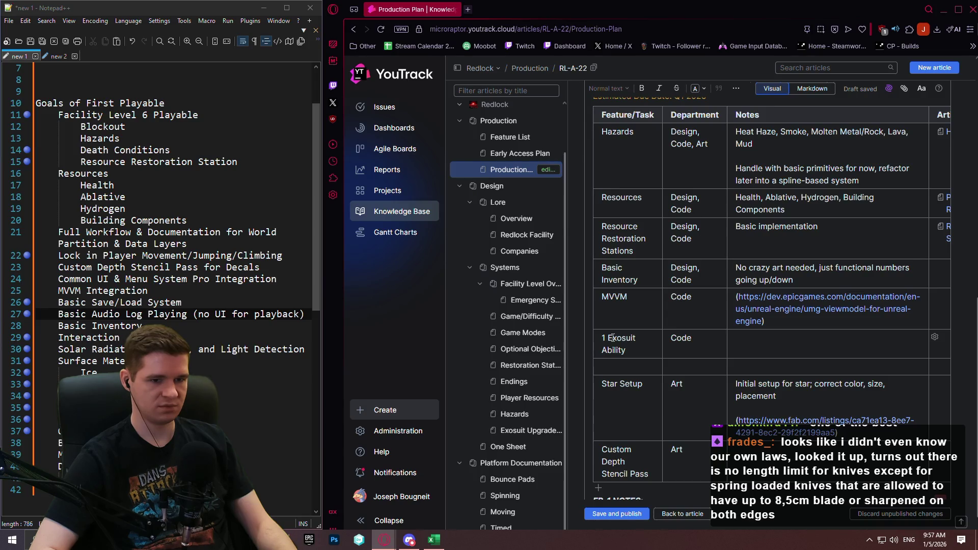
text(Control Thrusters easi)
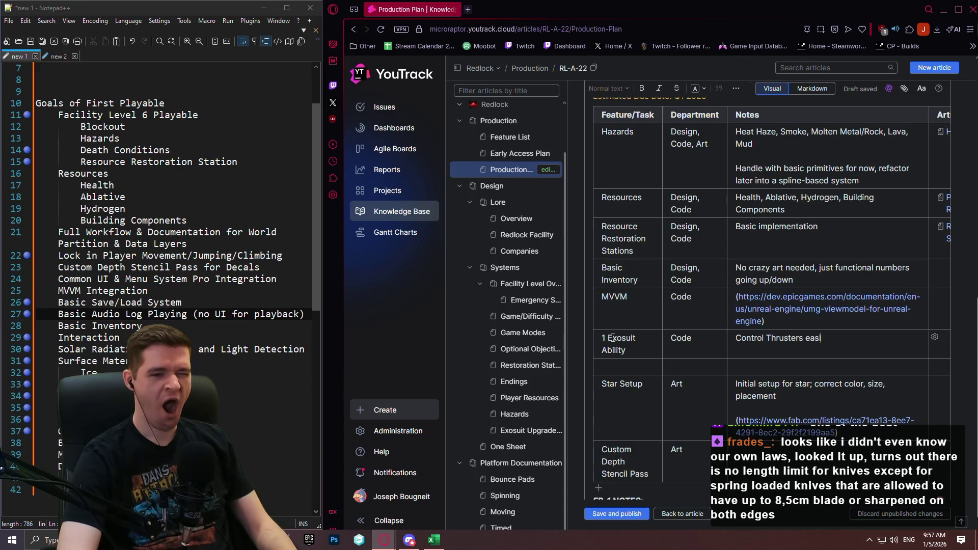
key(BackSpace)
key(BackSpace)
key(BackSpace)
key(BackSpace)
text(are the)
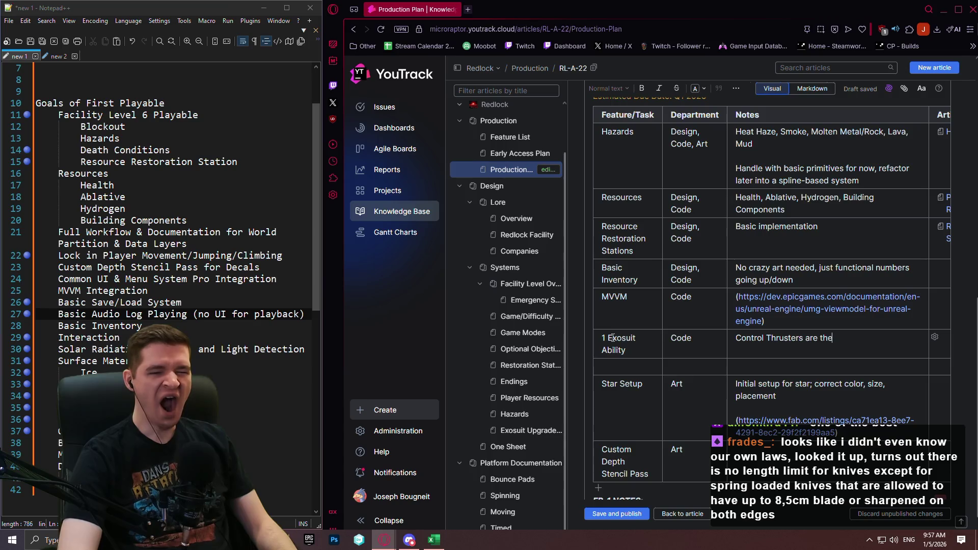
text( easiest )
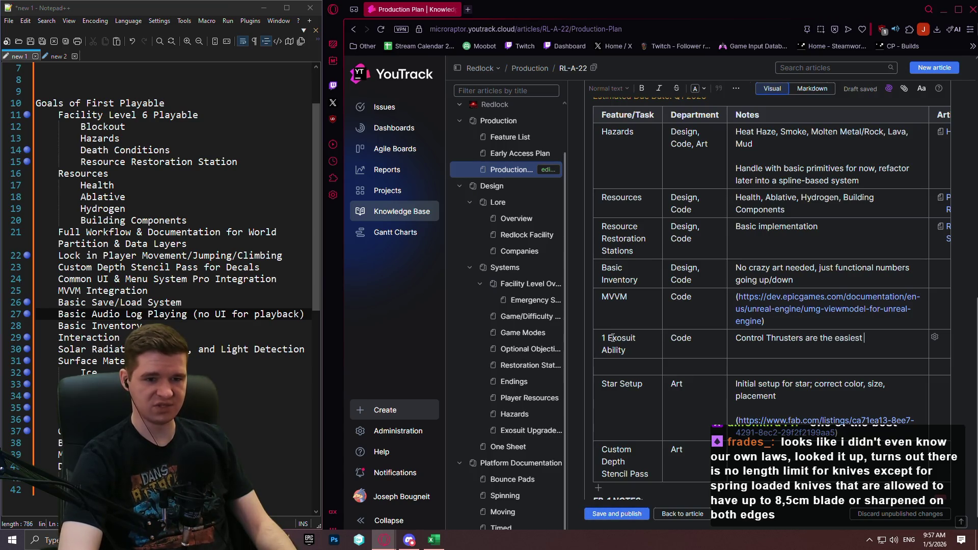
text(to implement and test hy)
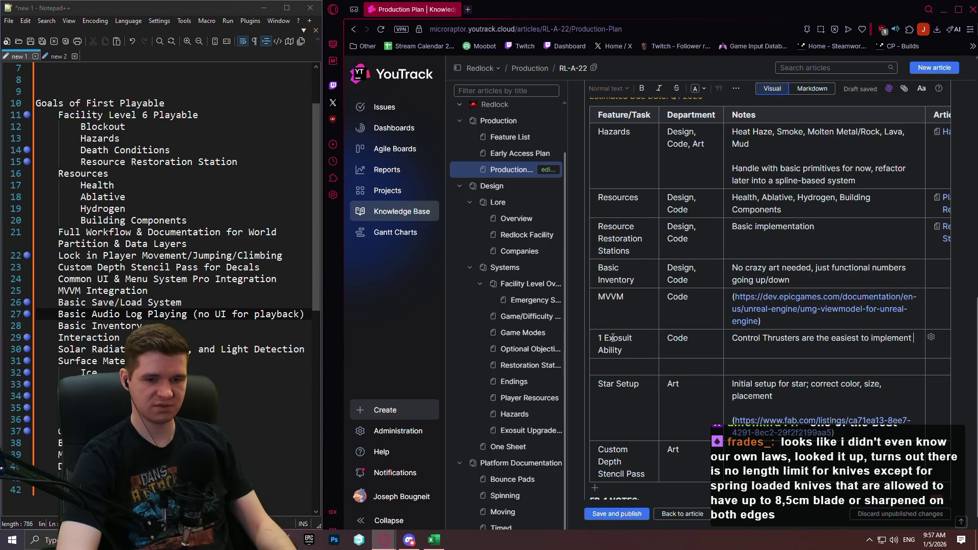
text(dro)
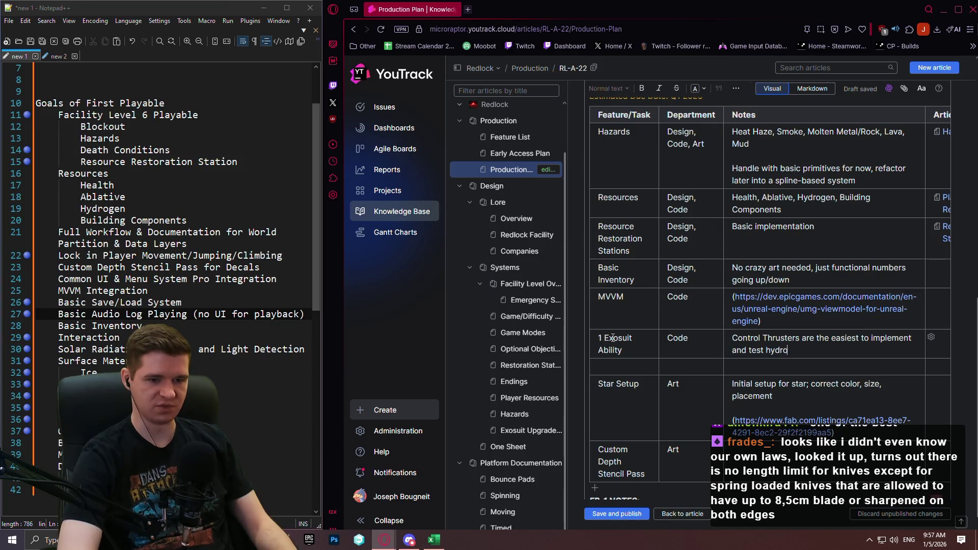
text(gen usage)
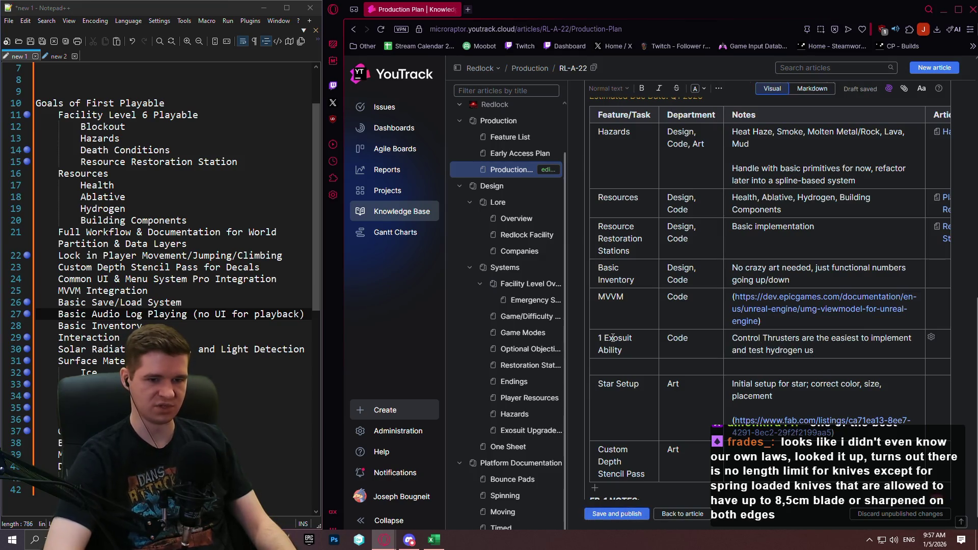
key(Tab)
key(Tab)
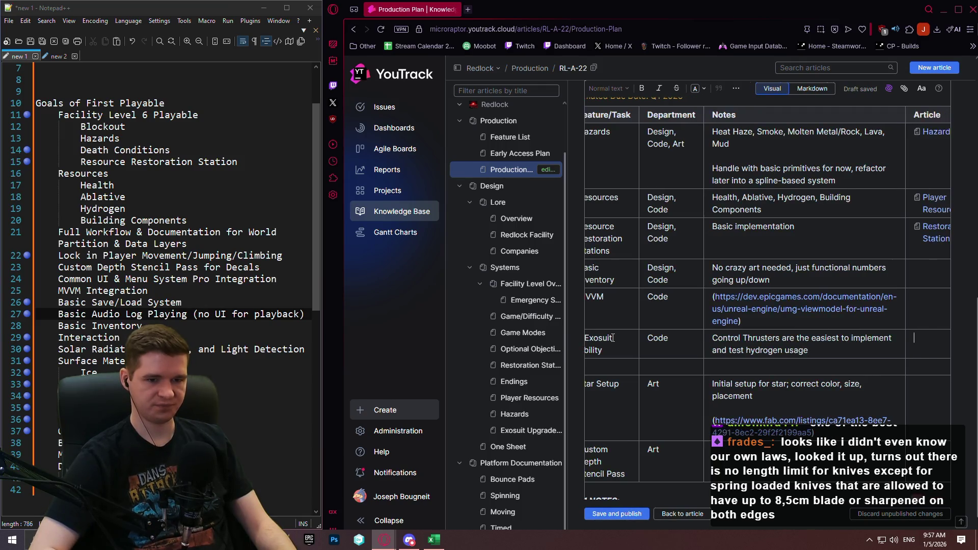
Link article RL-A-9, Exosuit Upgrades & Abilities, in the 1 Exosuit Ability row's Article cell.
key(shift+Tab)
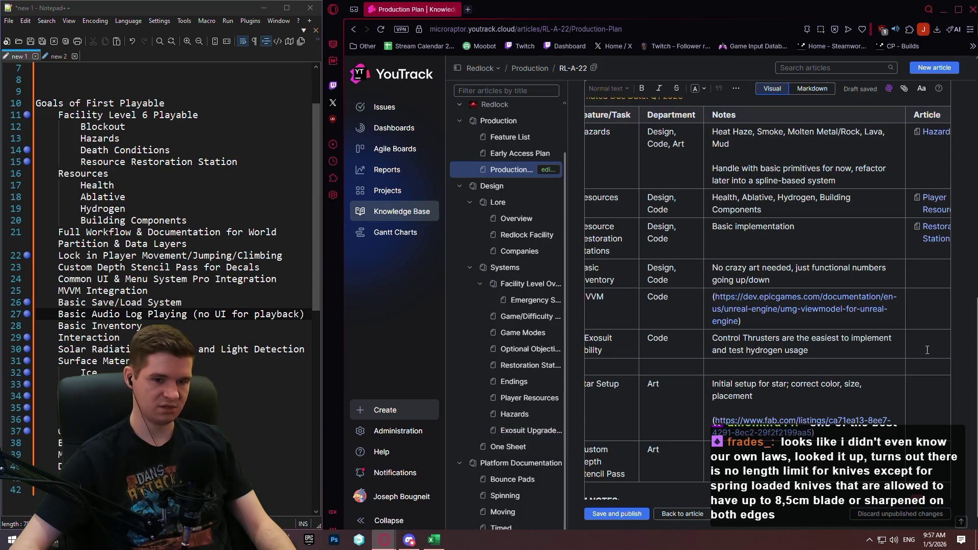
text(RL-)
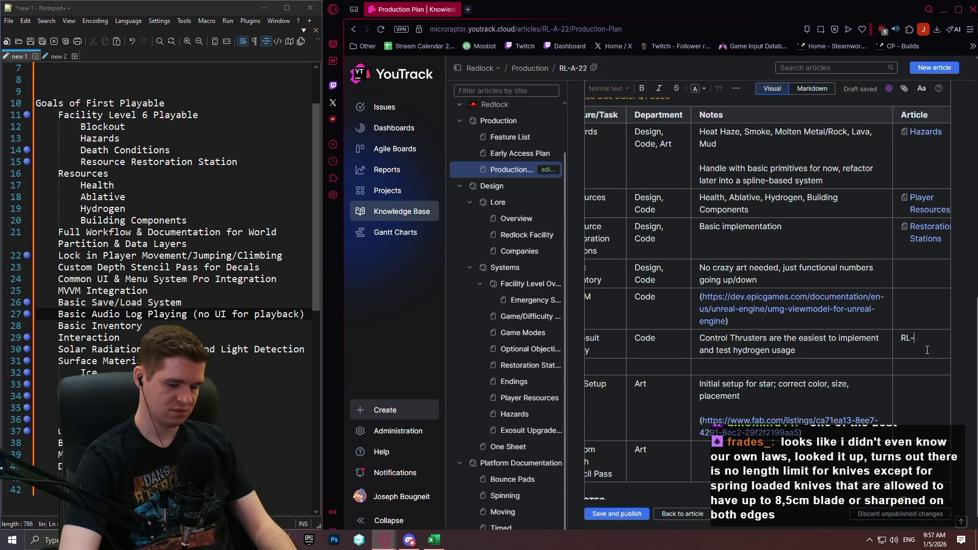
text(A-9)
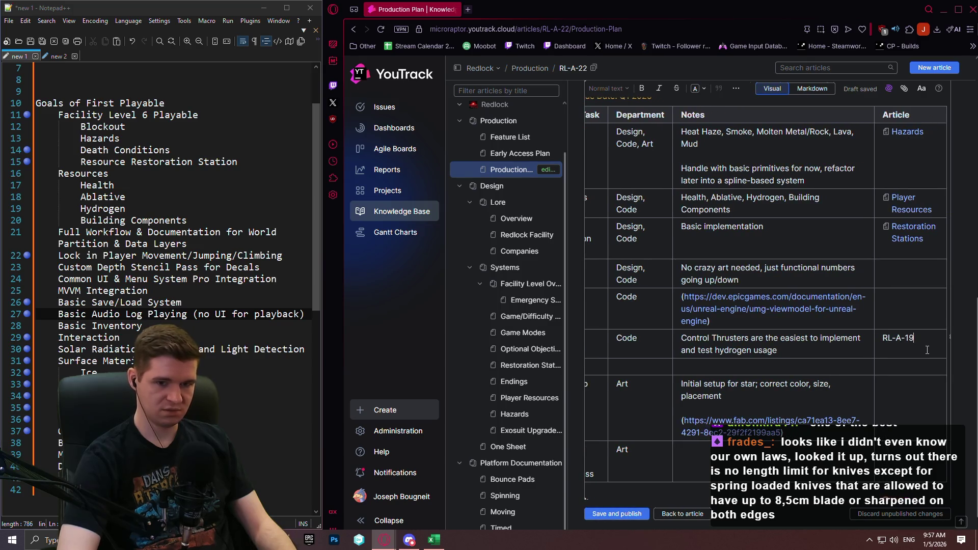
key(Return)
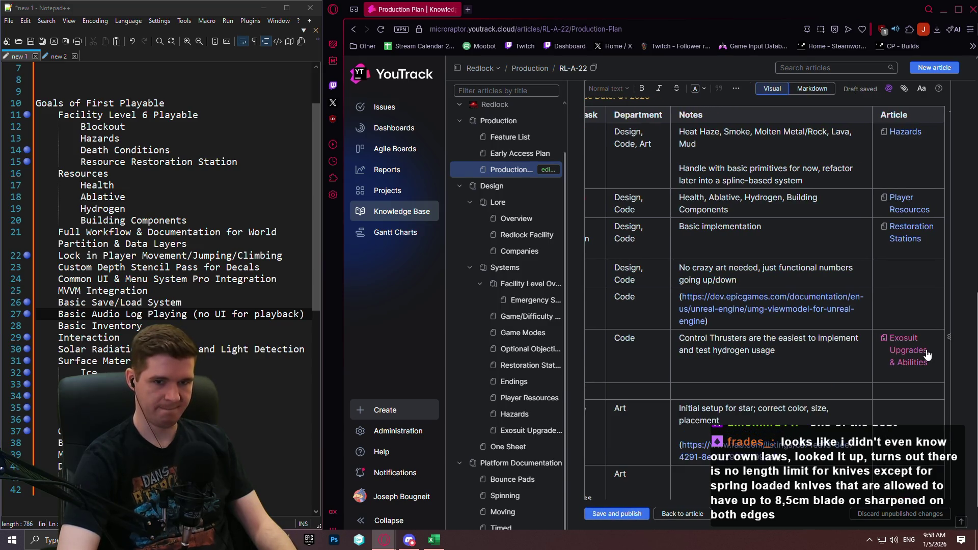
key(BackSpace)
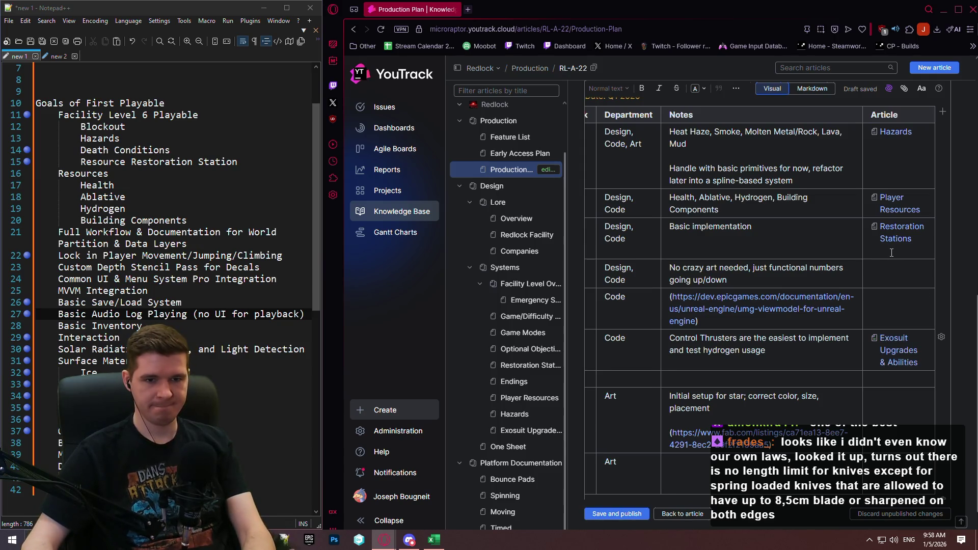
click(891, 253)
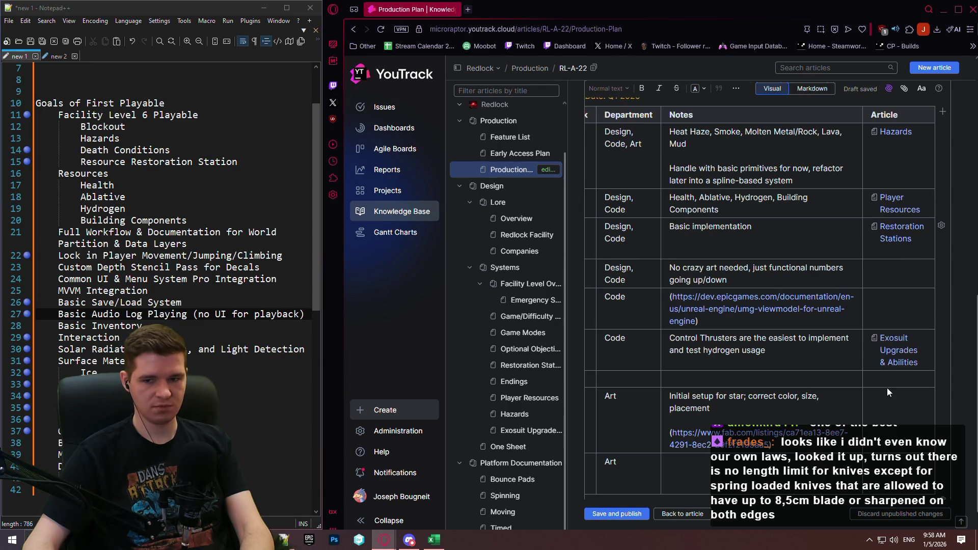
scroll(888, 387, up, 1)
scroll(840, 438, down, 2)
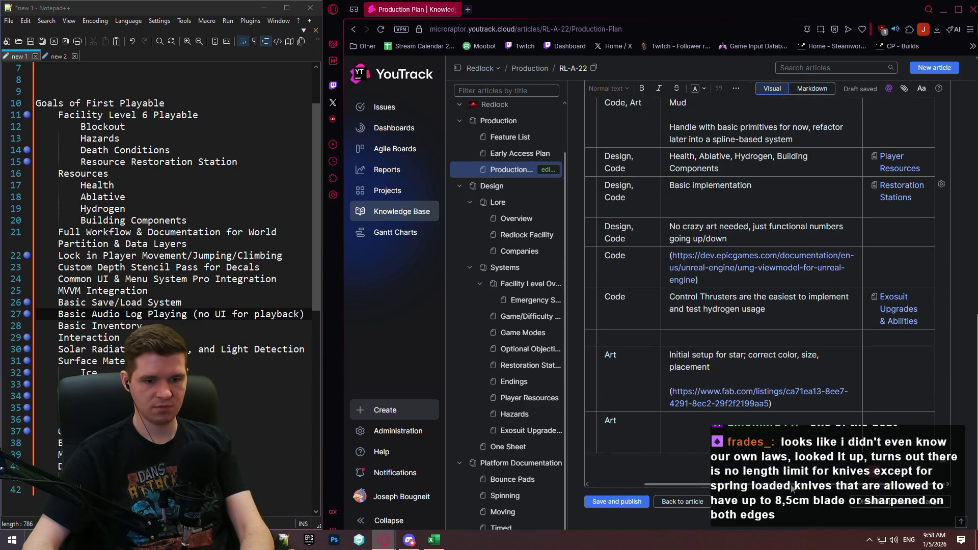
scroll(793, 487, left, 2)
scroll(747, 418, up, 1)
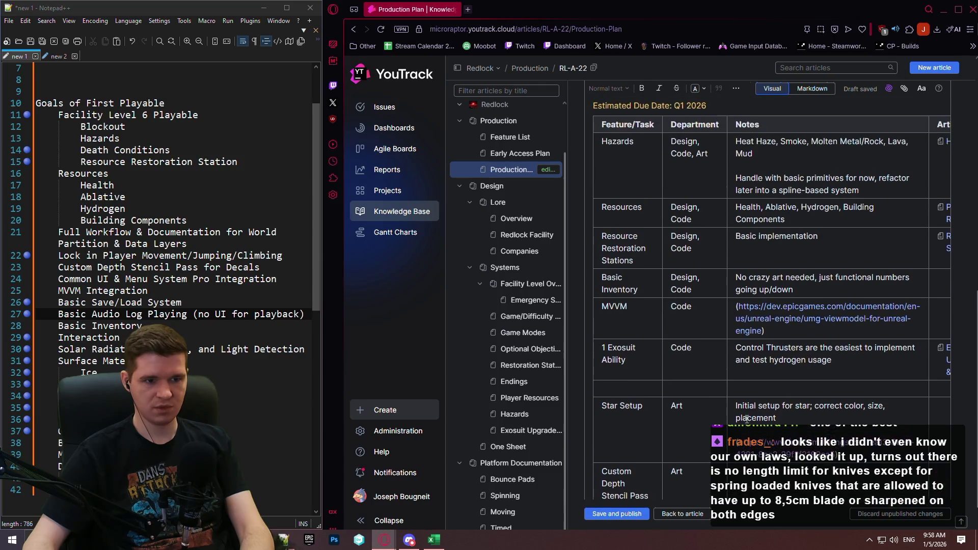
click(23, 410)
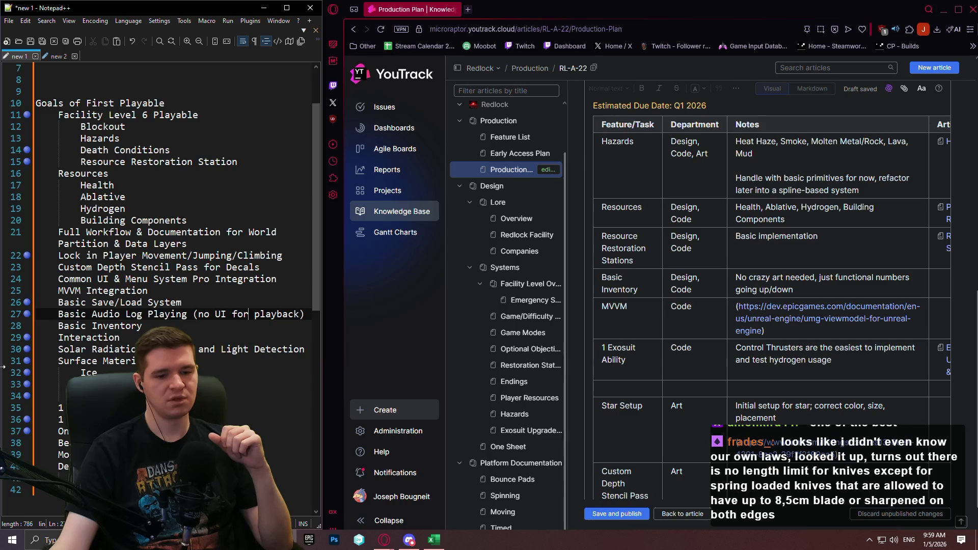
click(640, 384)
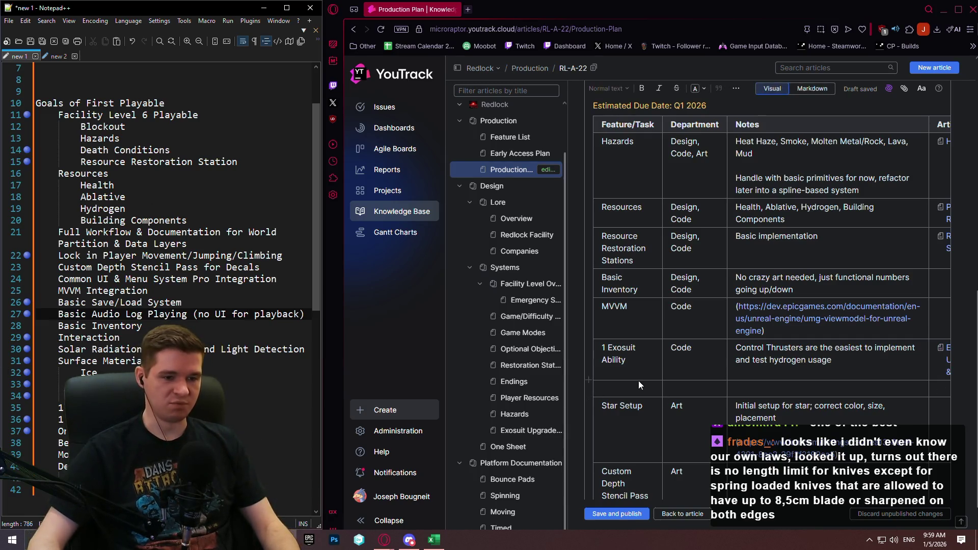
Add a Steam Input row to the FP-2 table with department Code.
text(Steam Input)
key(Tab)
text(Code)
key(Tab)
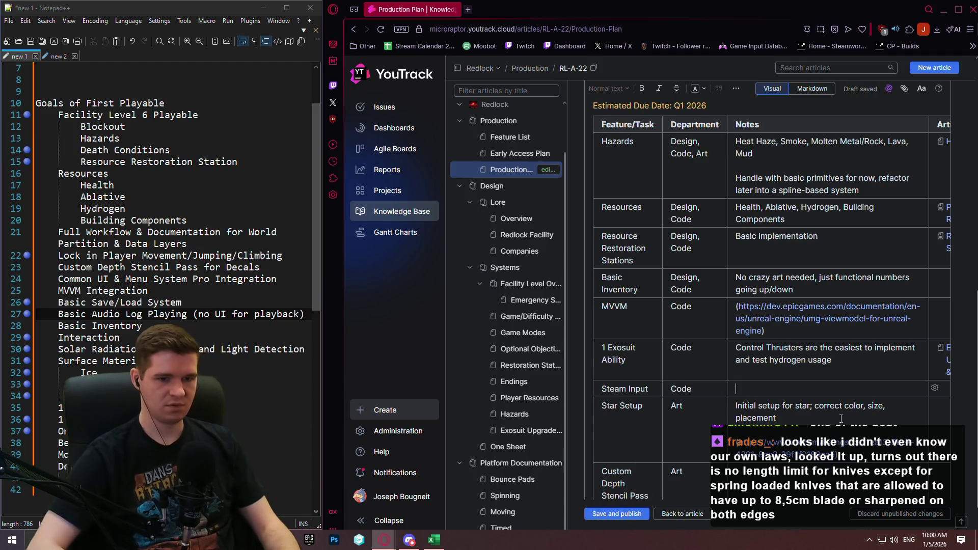
scroll(891, 306, up, 7)
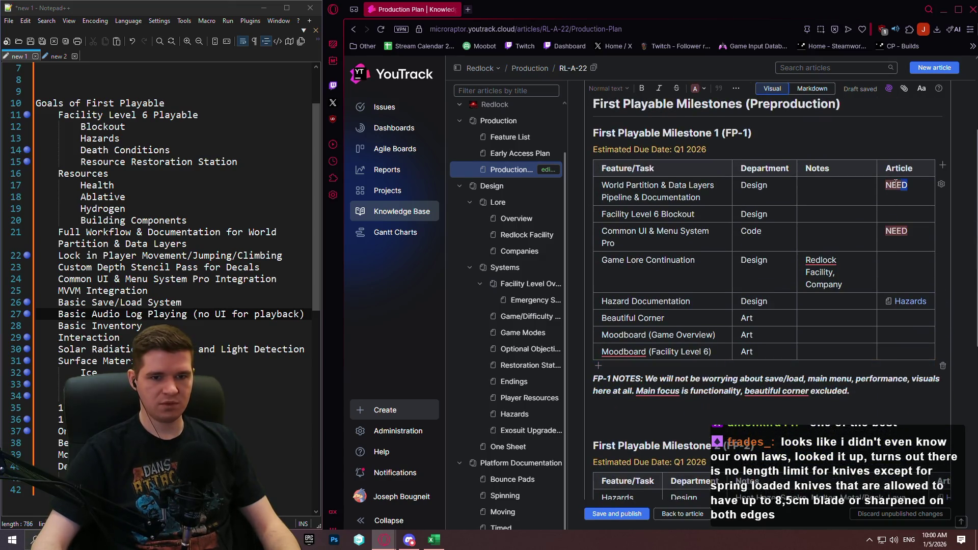
scroll(924, 270, down, 7)
scroll(923, 270, down, 1)
Enter NEED in the Steam Input row's Article cell and give it a red highlight.
click(939, 338)
text(NEED)
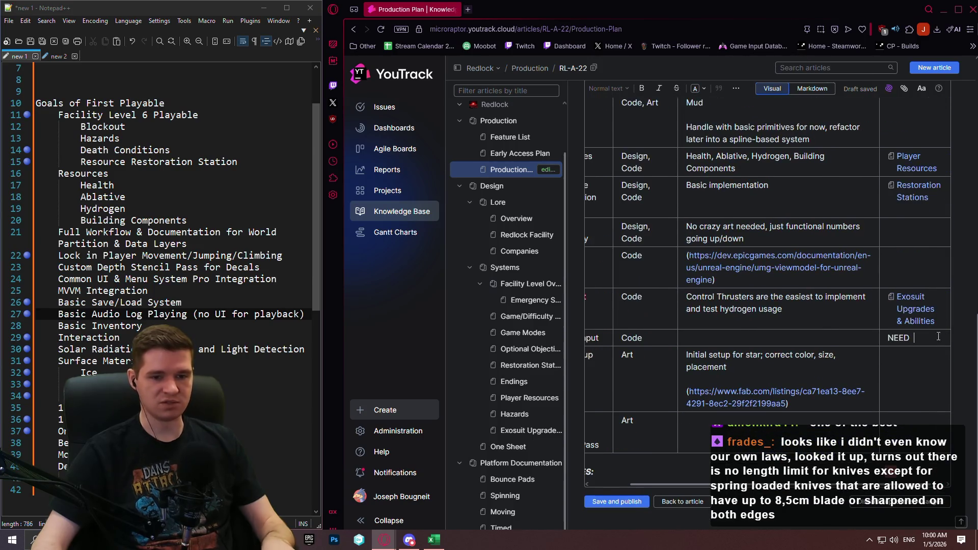
key(BackSpace)
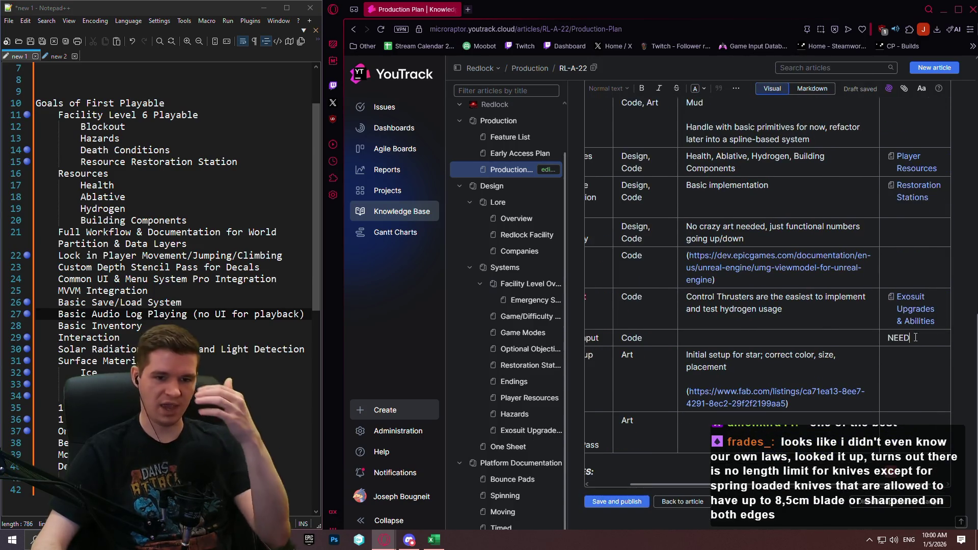
double_click(891, 335)
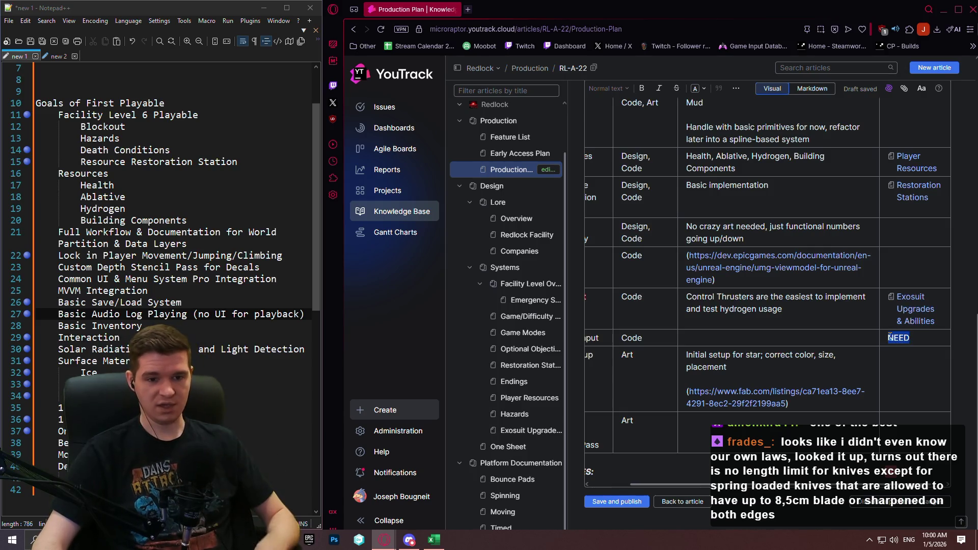
click(700, 90)
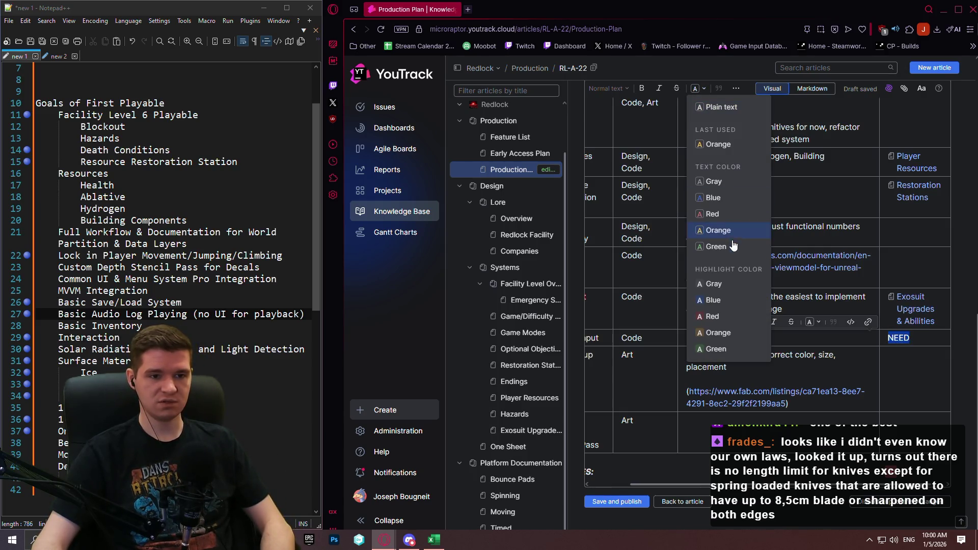
click(720, 317)
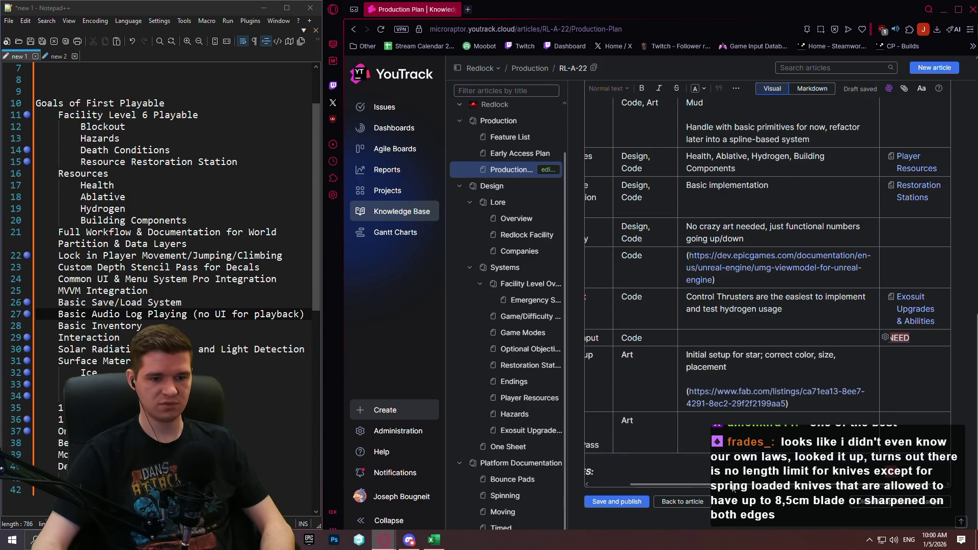
Type the Steam Input note 'Should be compatible with Enhanced Input, maybe asset pack can solve this issue?'.
scroll(675, 475, left, 2)
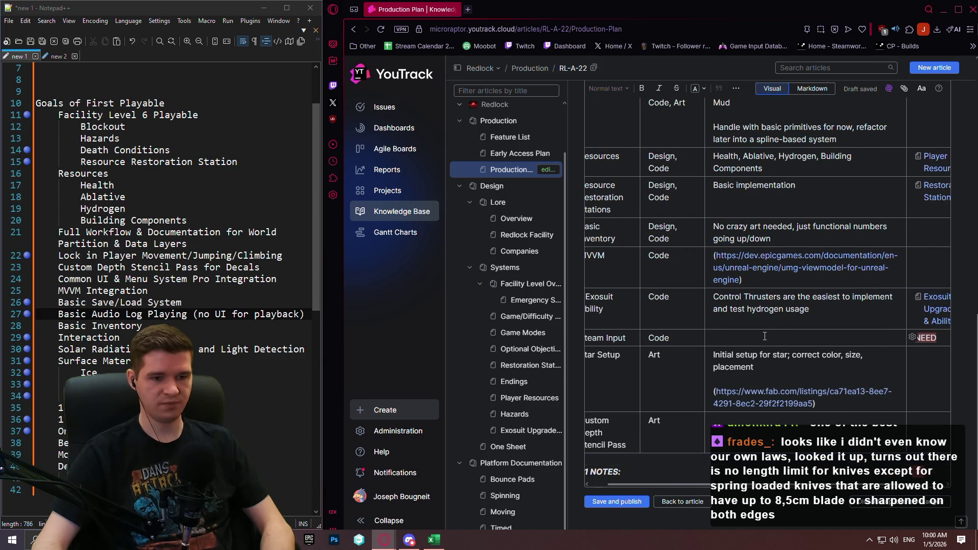
text(Sho)
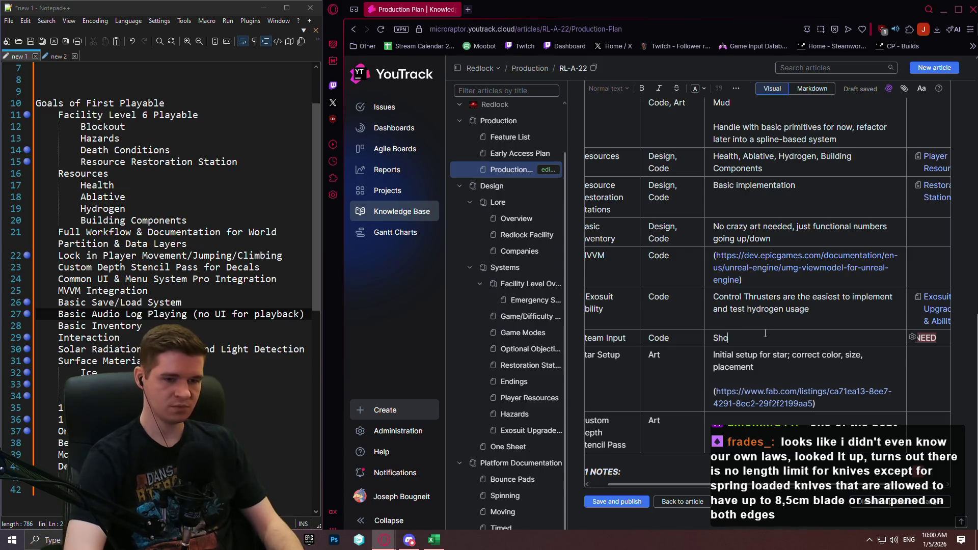
text(uld be compatibl)
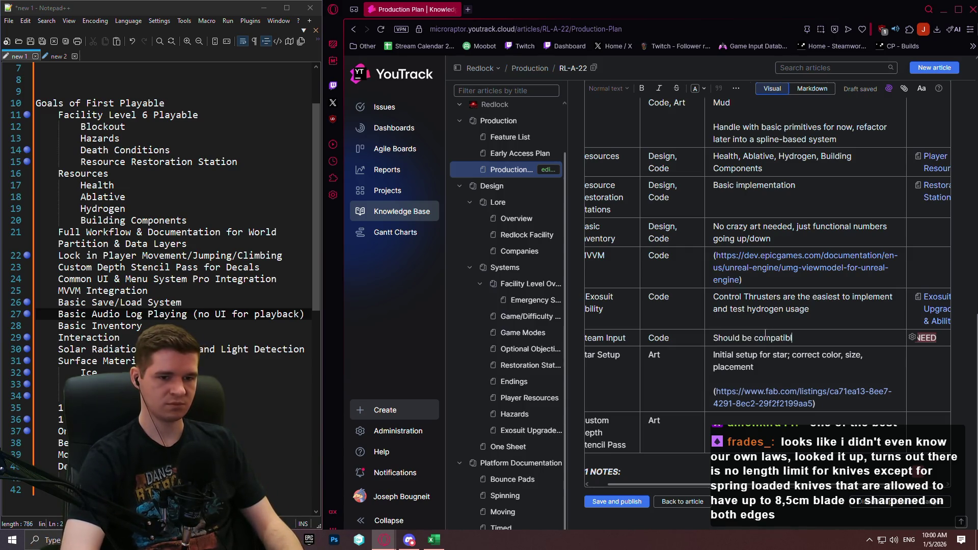
text(e with )
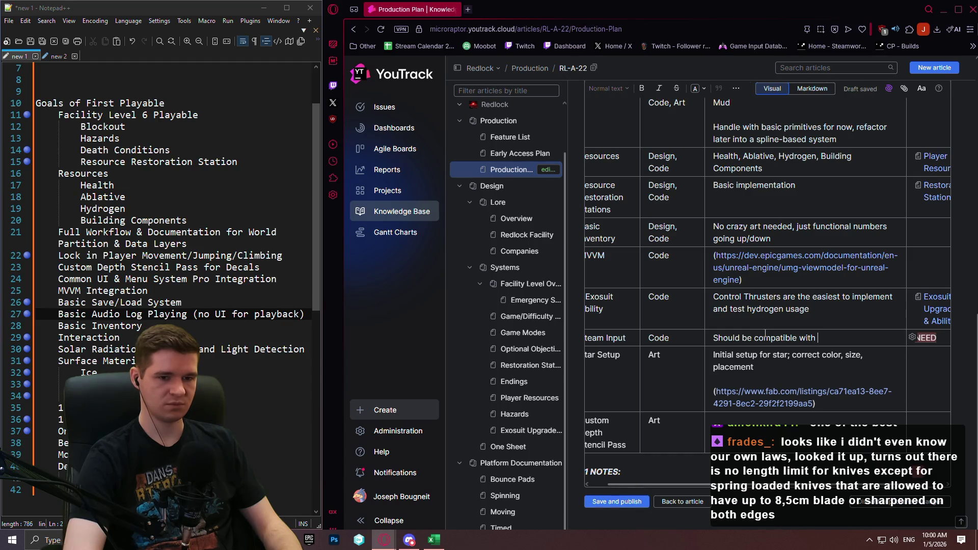
text(En)
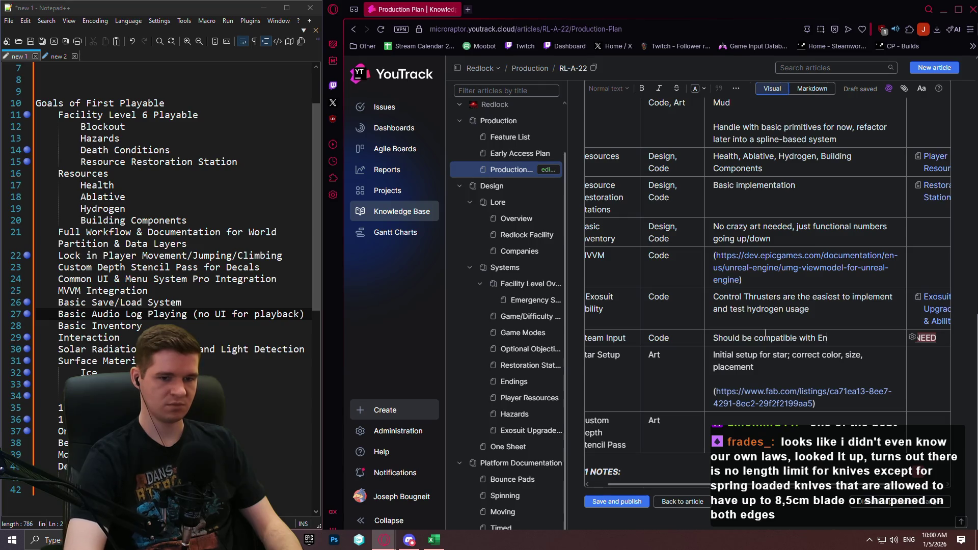
text(hanced In)
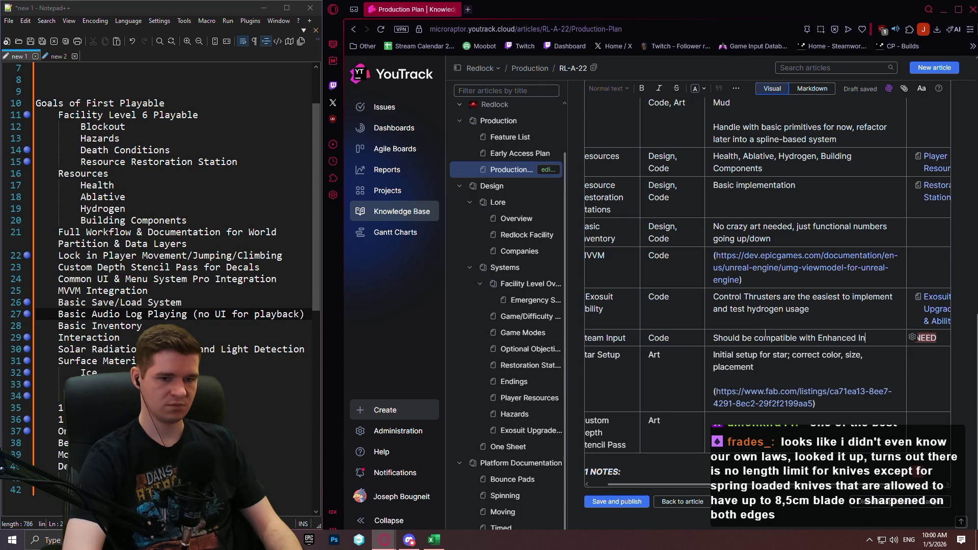
text(put)
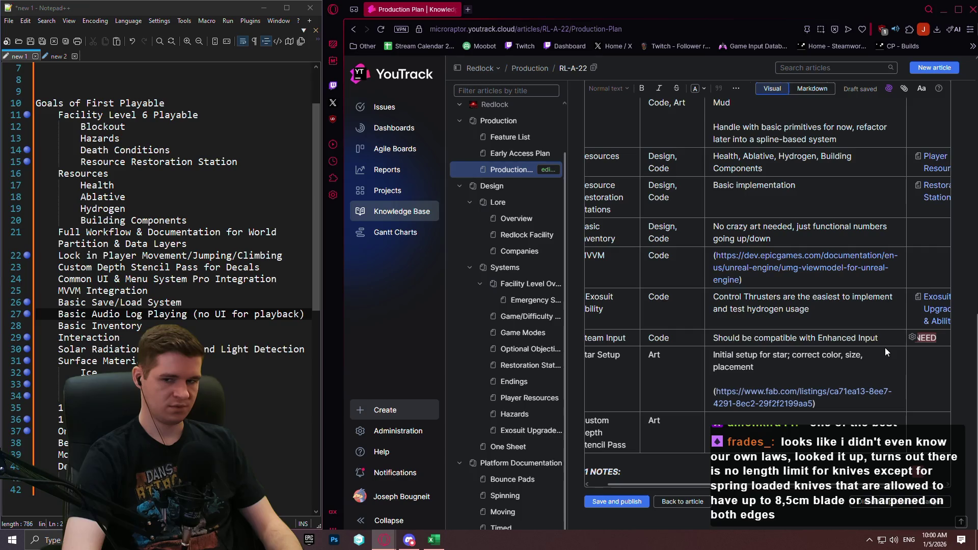
text(, maybe)
text( as)
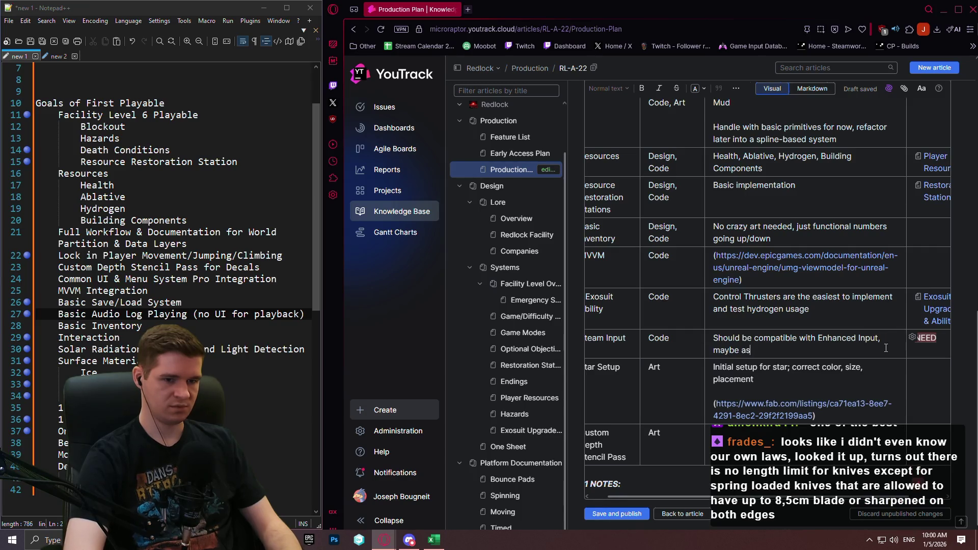
text(set pack can solve this issue?)
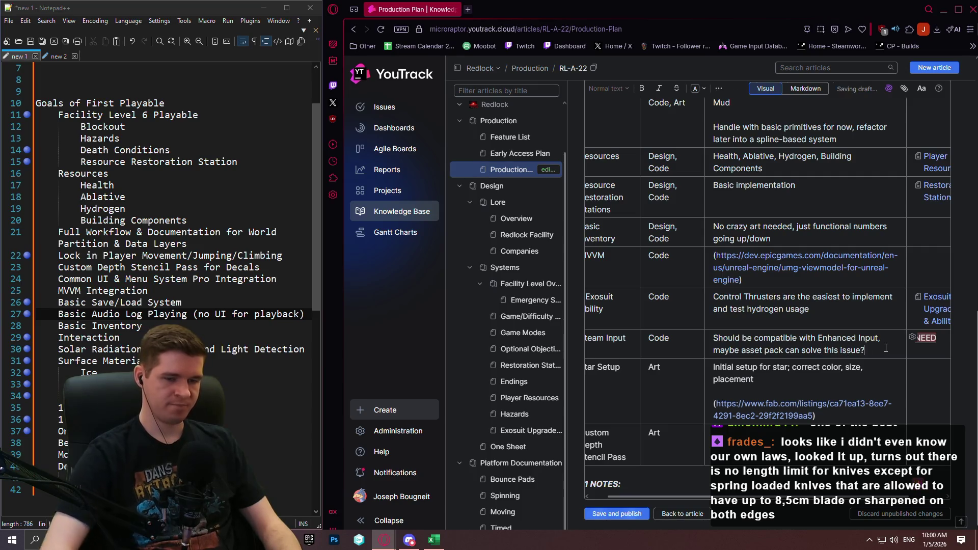
scroll(745, 500, left, 2)
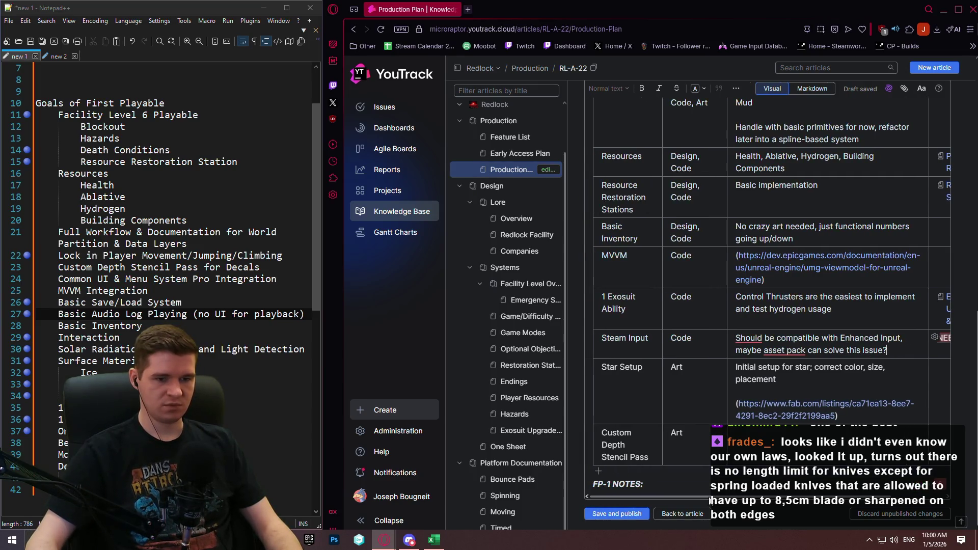
Dismiss the grammar suggestion and add 'Spike & Testing' on a line above the note.
click(824, 350)
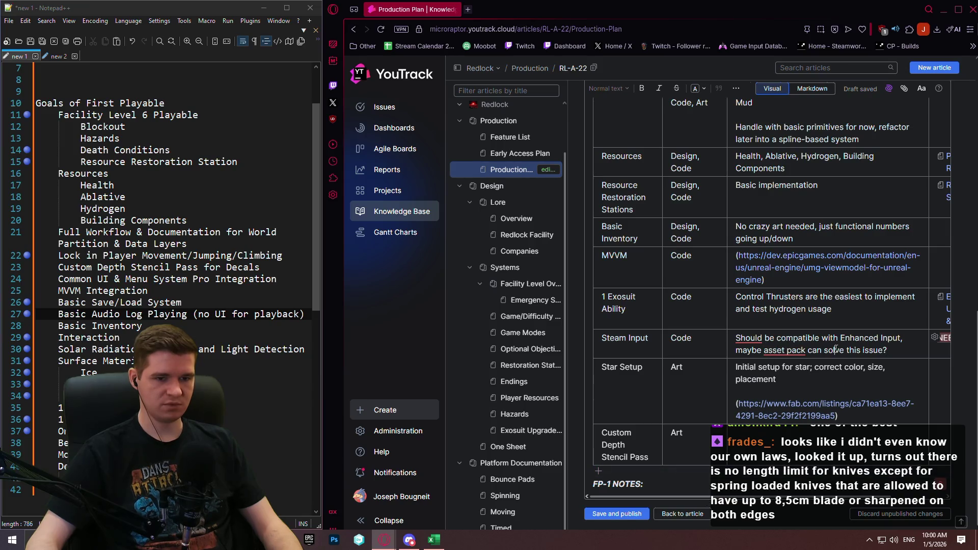
click(734, 341)
click(795, 346)
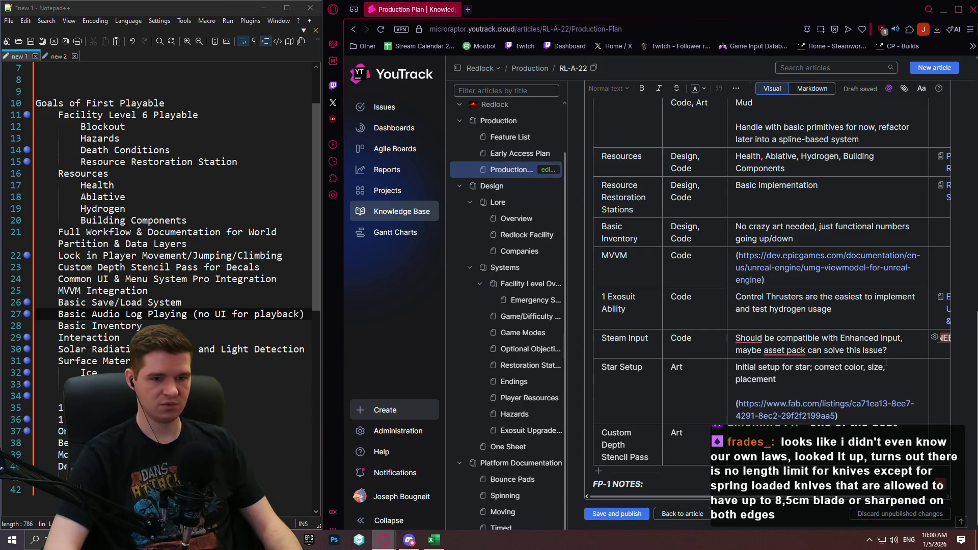
key(Return)
key(Return)
key(Up)
key(Up)
text(Spike &)
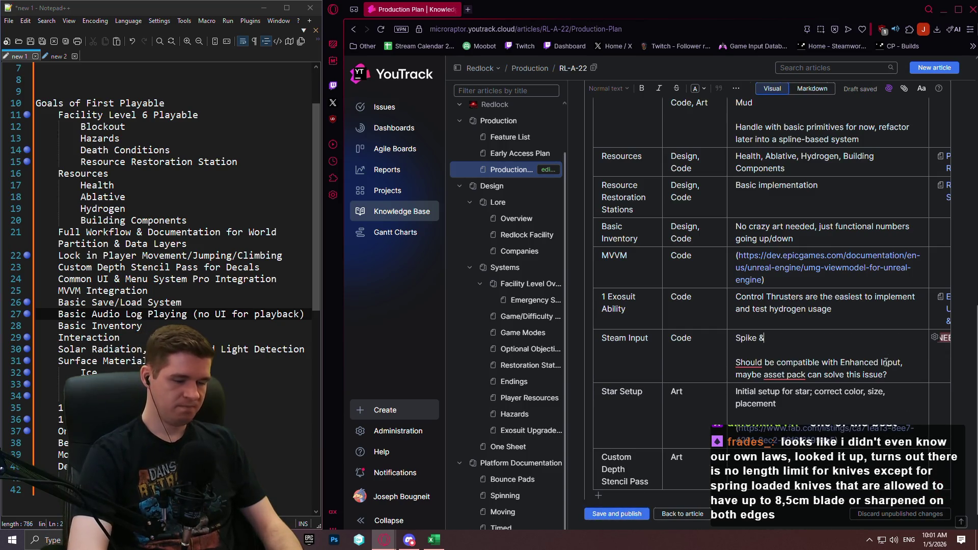
text( Testing)
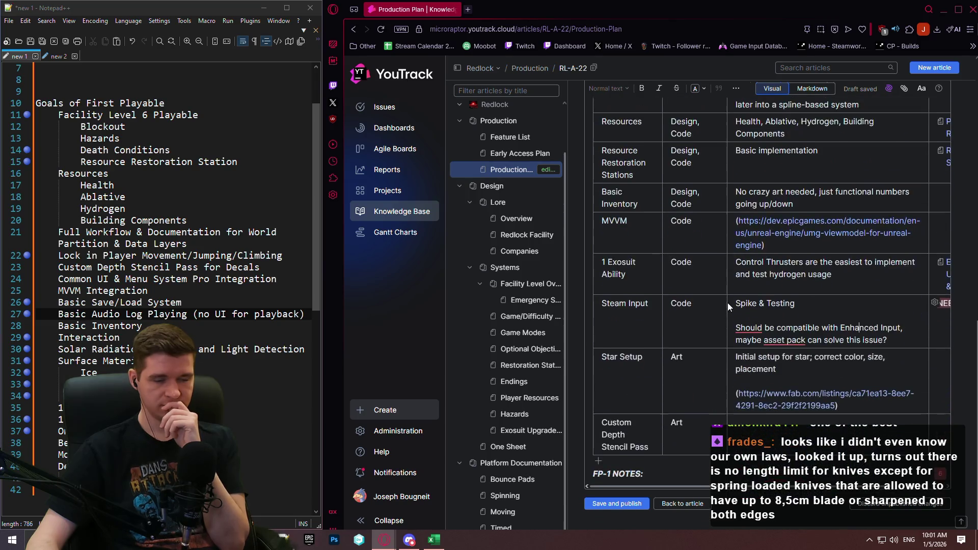
scroll(718, 294, up, 4)
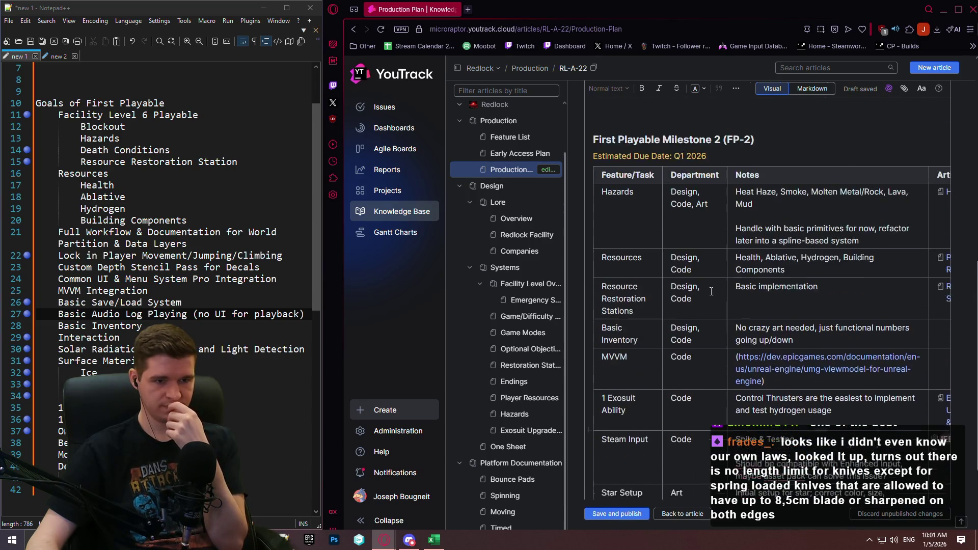
scroll(728, 277, down, 4)
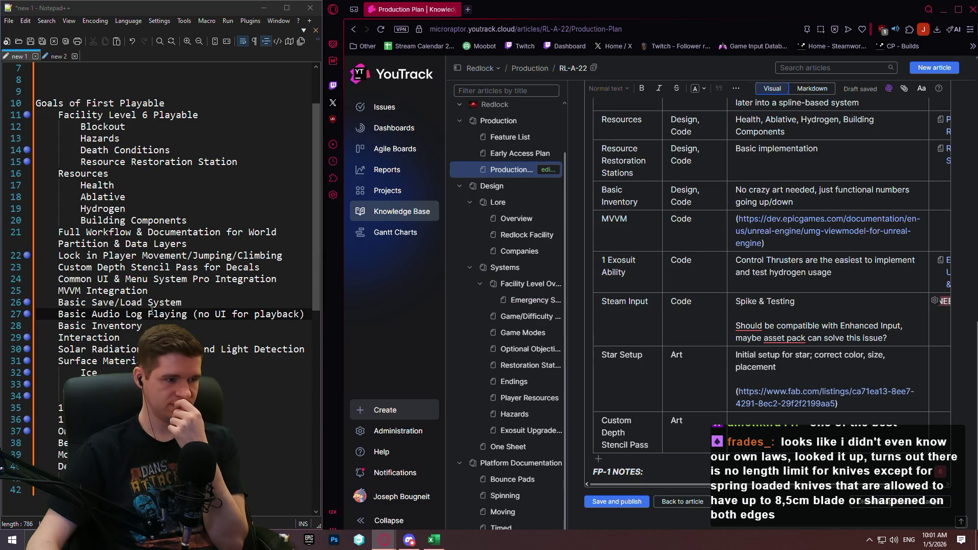
click(286, 289)
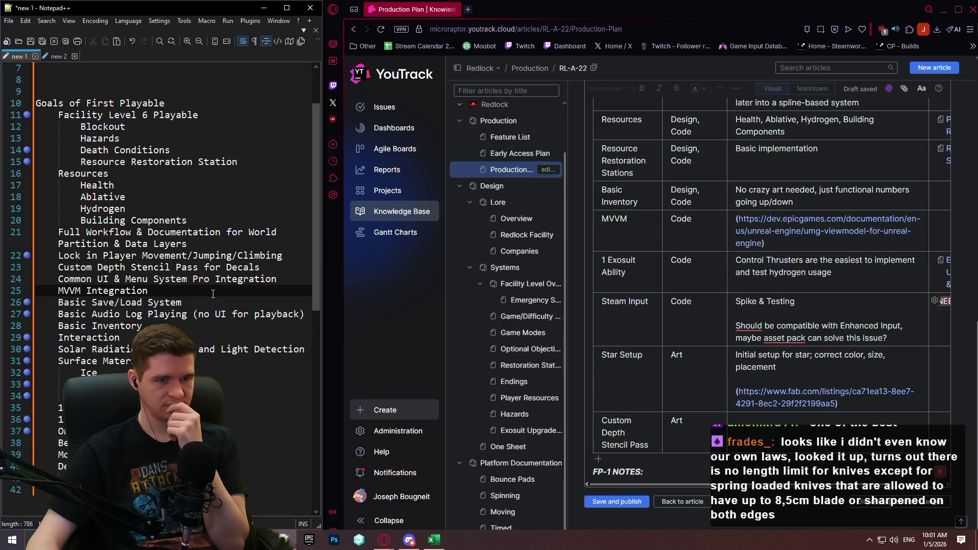
scroll(811, 310, up, 2)
scroll(812, 307, up, 10)
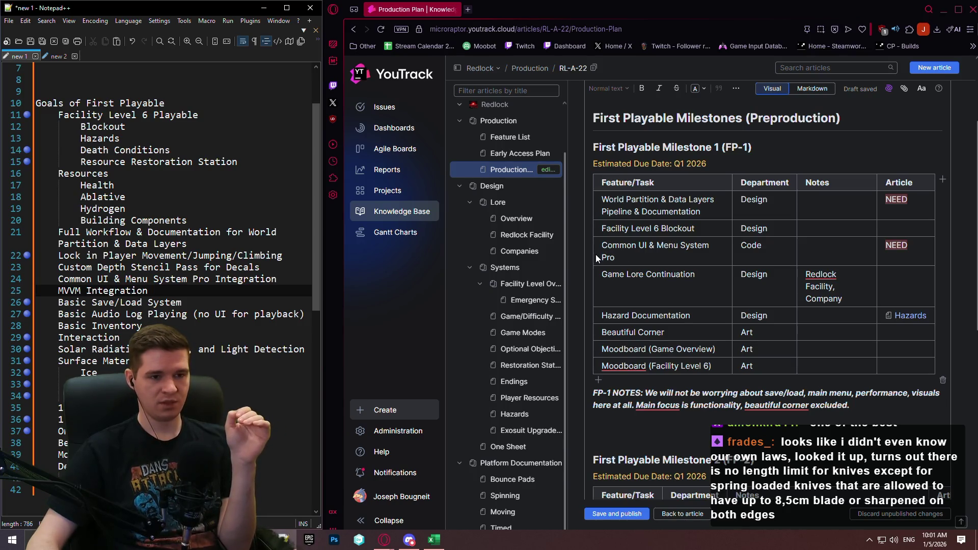
click(579, 246)
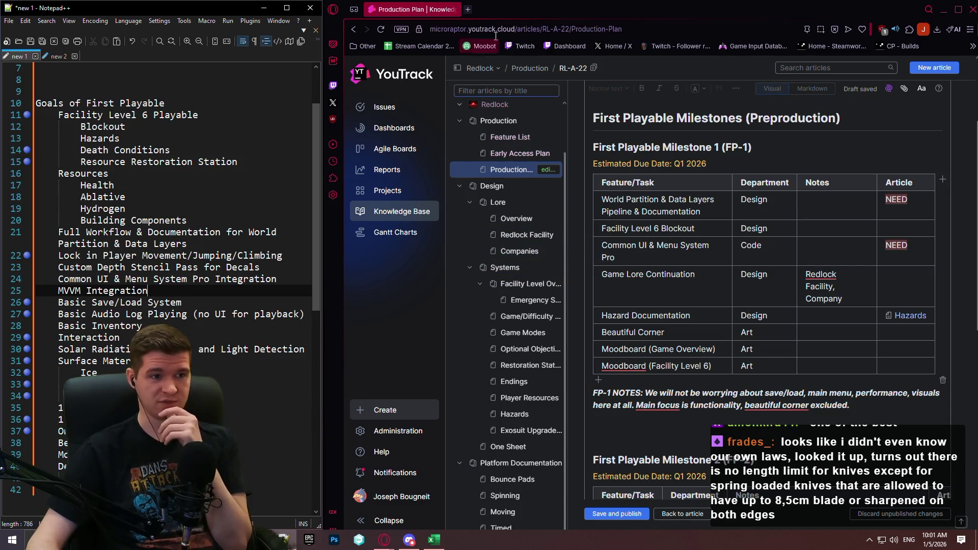
click(468, 9)
Search Google for 'level blockout' and show the image results.
text(level blockout)
key(Return)
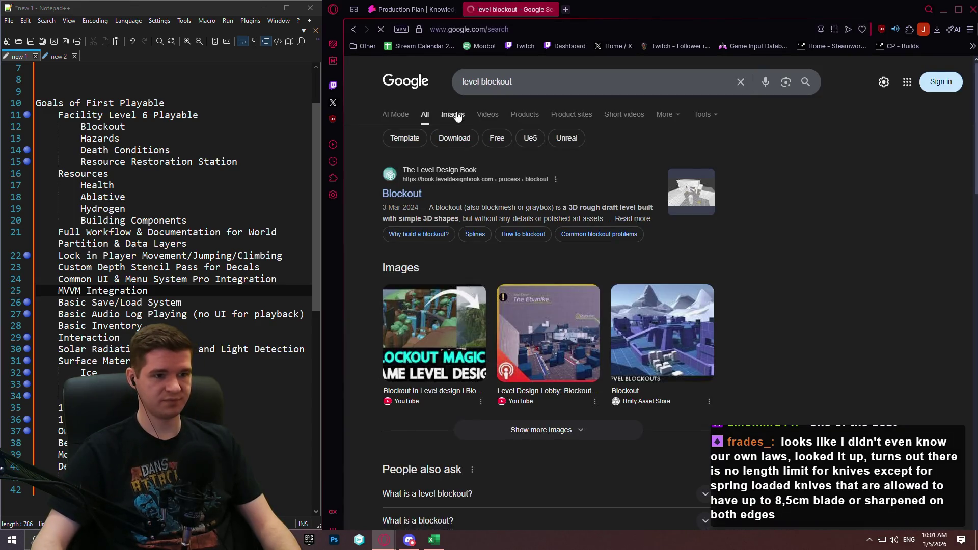
click(458, 115)
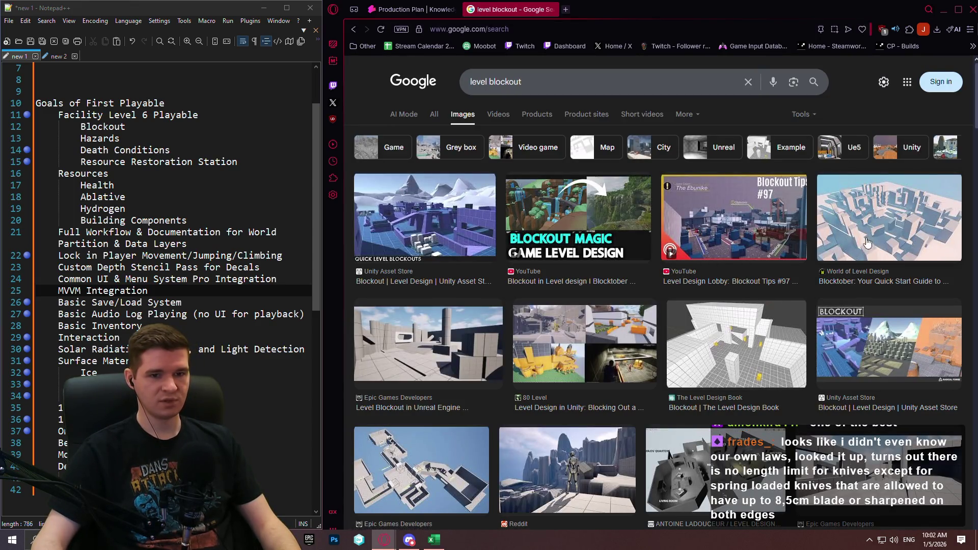
Preview the 80 Level blockout example, browse more images, then close the search tab.
scroll(657, 275, down, 1)
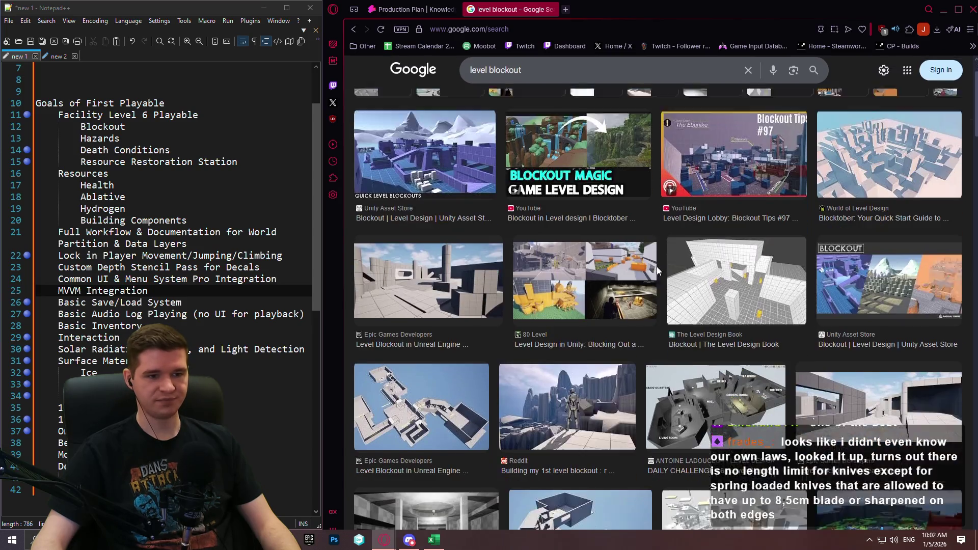
click(655, 276)
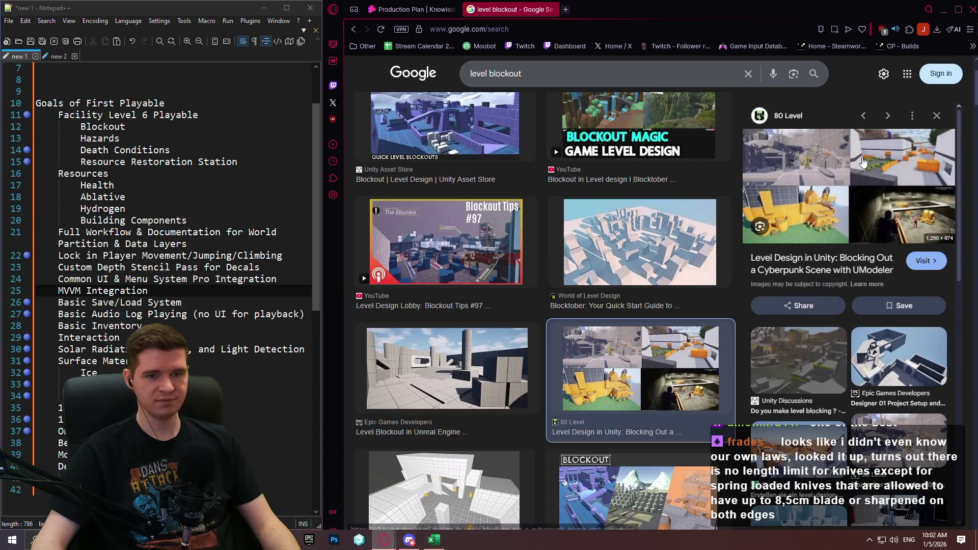
scroll(598, 241, down, 4)
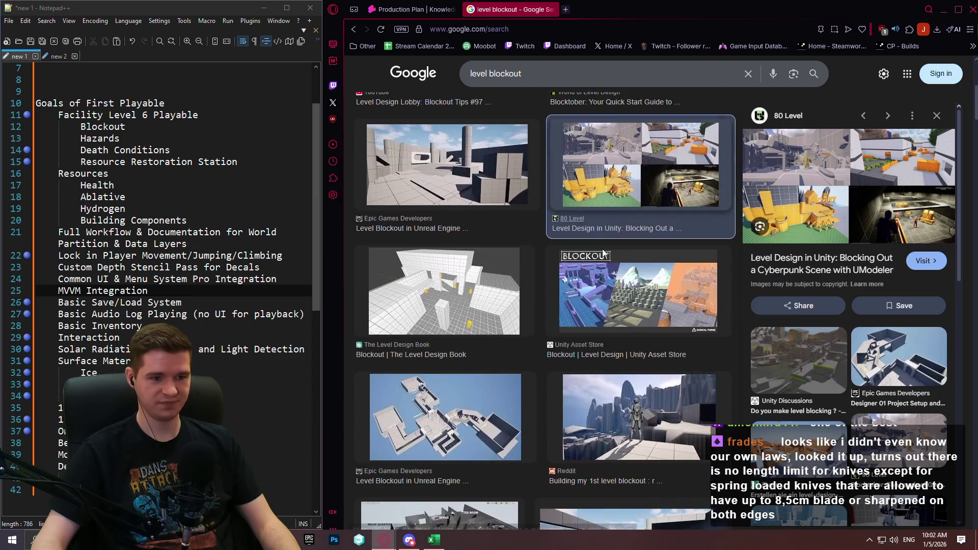
scroll(598, 241, down, 7)
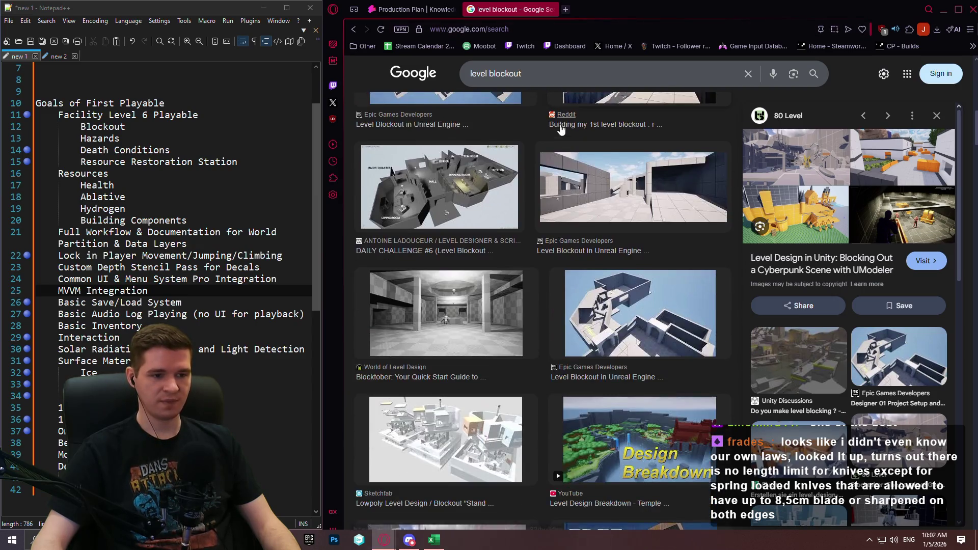
scroll(561, 130, down, 2)
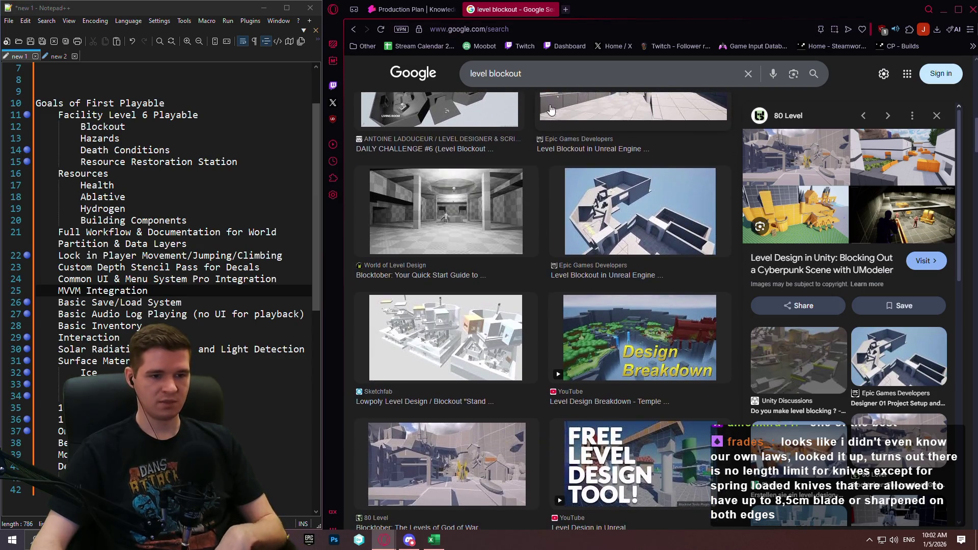
click(552, 10)
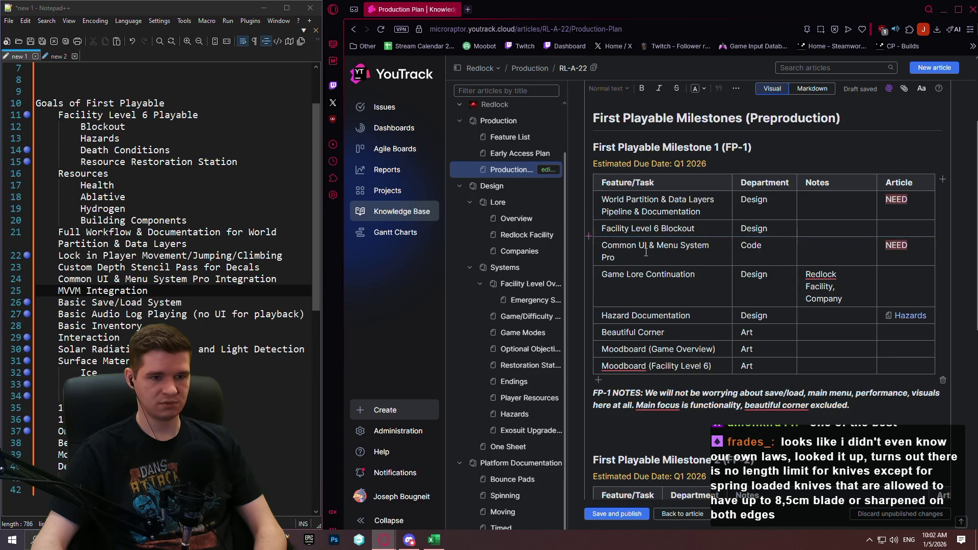
Scroll down the Production Plan article to the eight-row FP-1 table.
scroll(688, 264, down, 1)
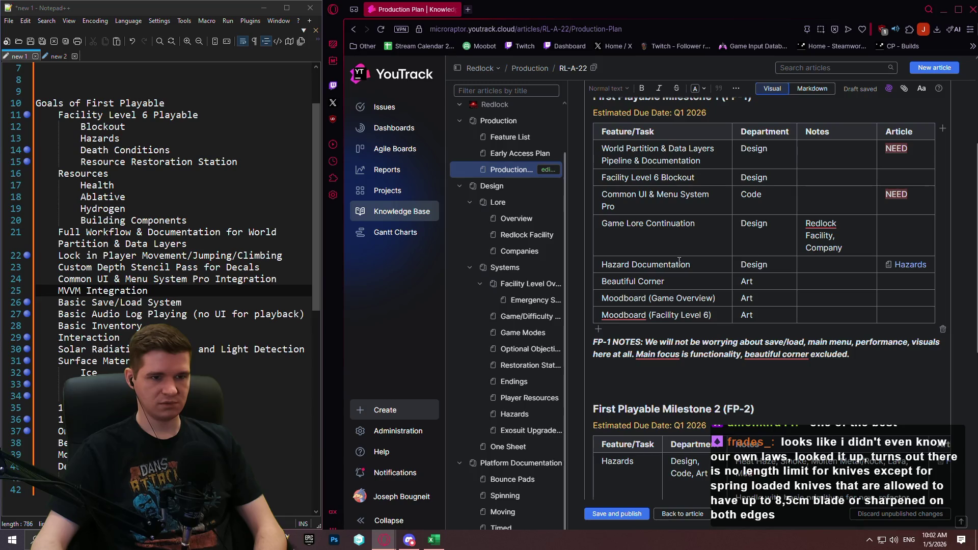
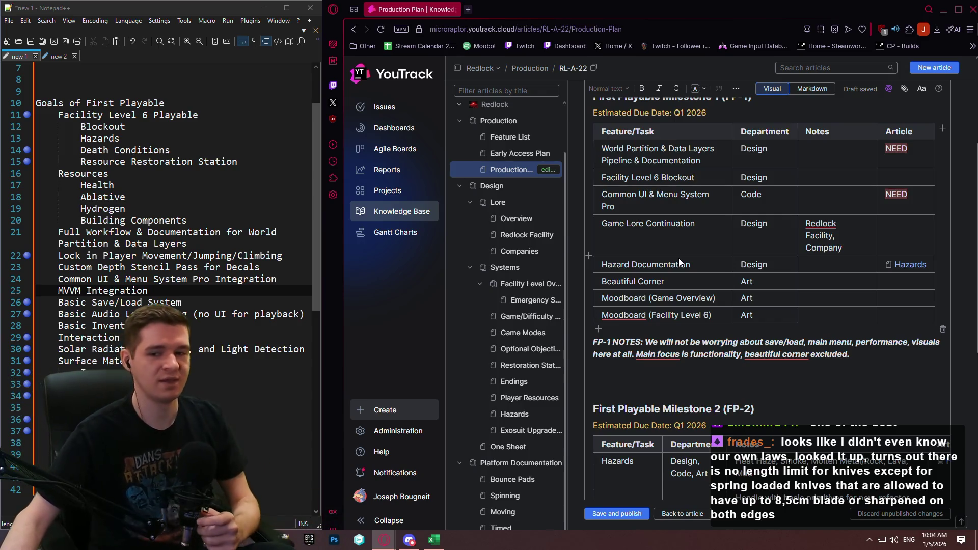
Open Redlock Logo Concept.png from File Explorer's recent files and close Explorer.
click(212, 540)
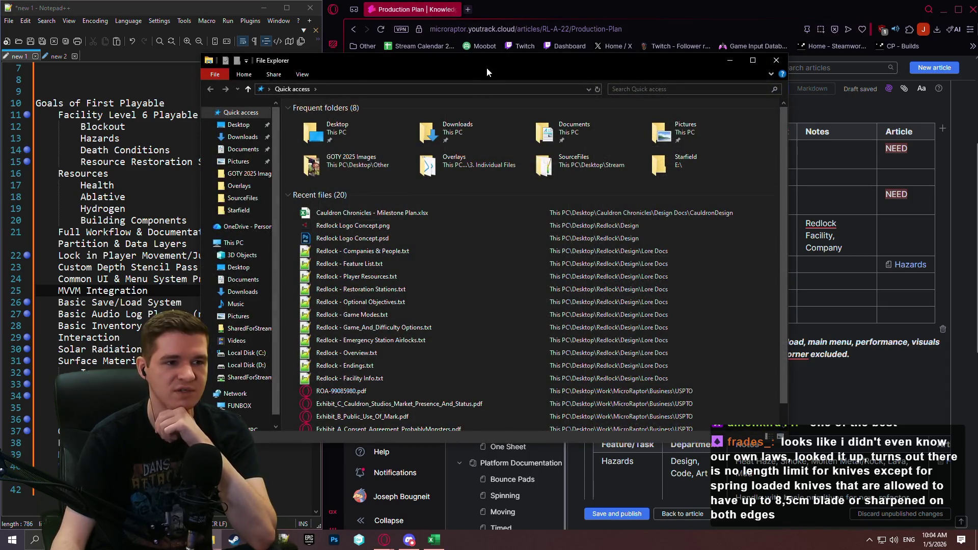
key(alt+F4)
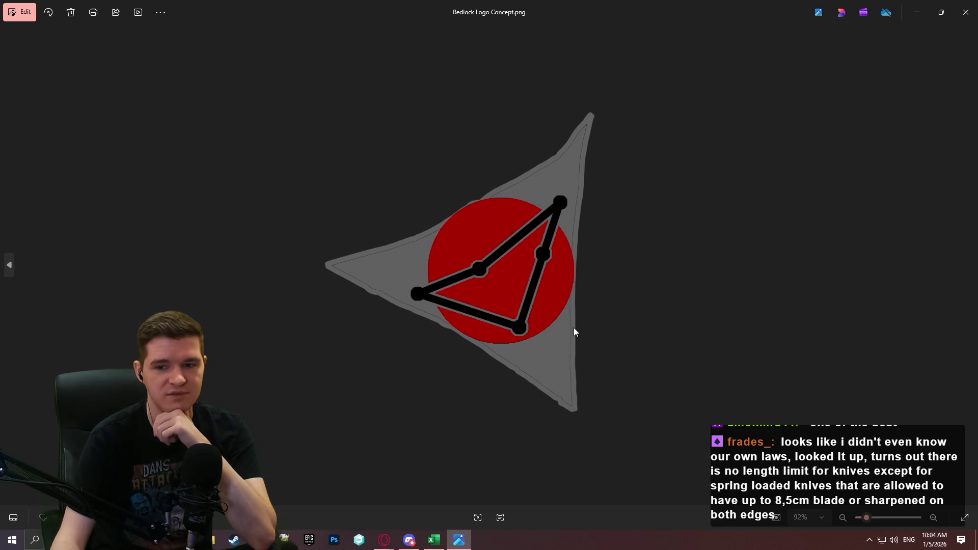
Zoom and pan around the Redlock logo to inspect the grey triangle and red circle.
scroll(573, 328, up, 3)
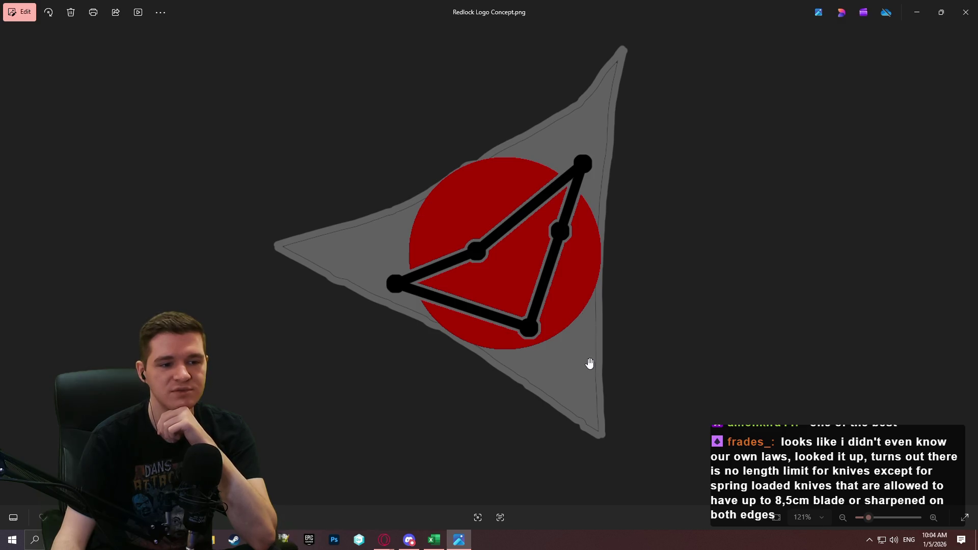
scroll(570, 376, down, 2)
scroll(568, 373, up, 2)
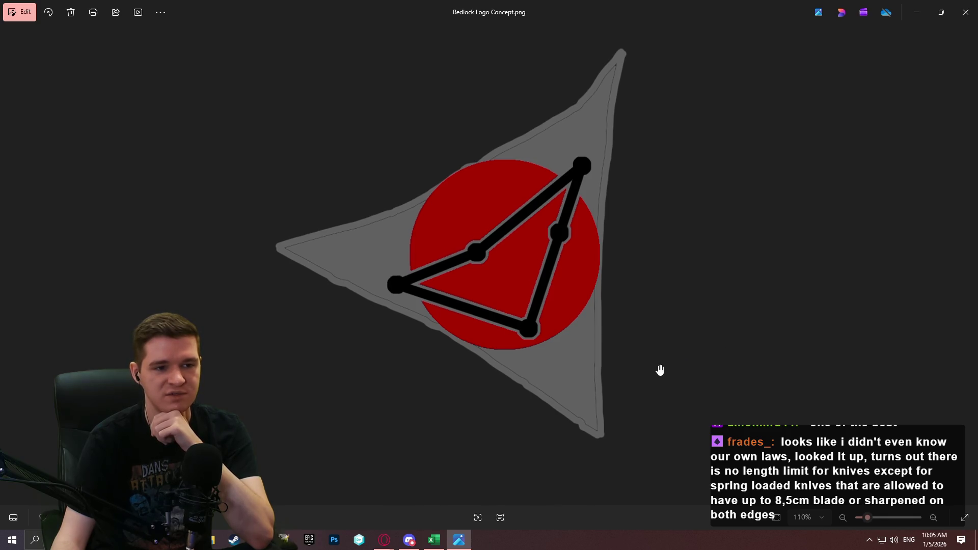
scroll(623, 367, down, 2)
scroll(541, 357, up, 1)
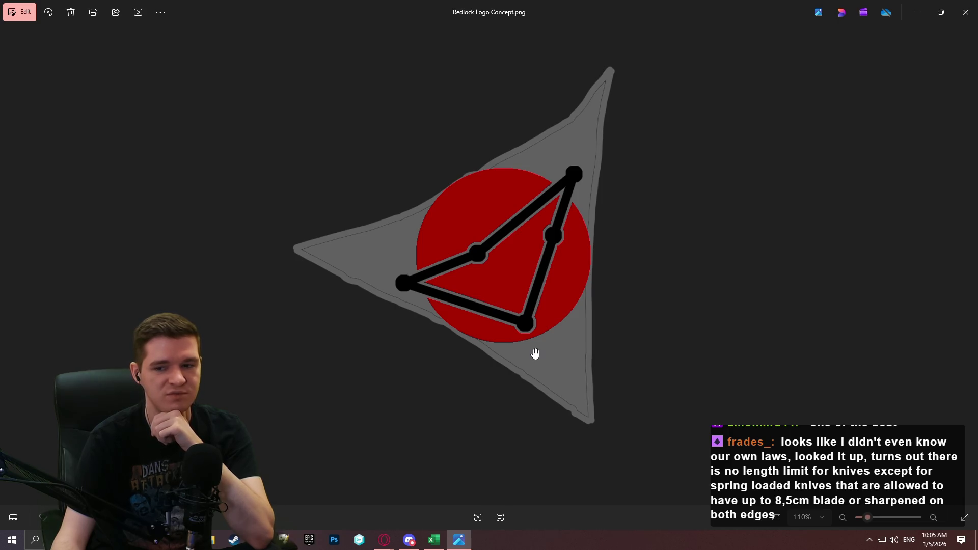
mouse_move(532, 351)
mouse_down()
mouse_move(613, 316)
mouse_move(642, 395)
mouse_move(632, 365)
mouse_up()
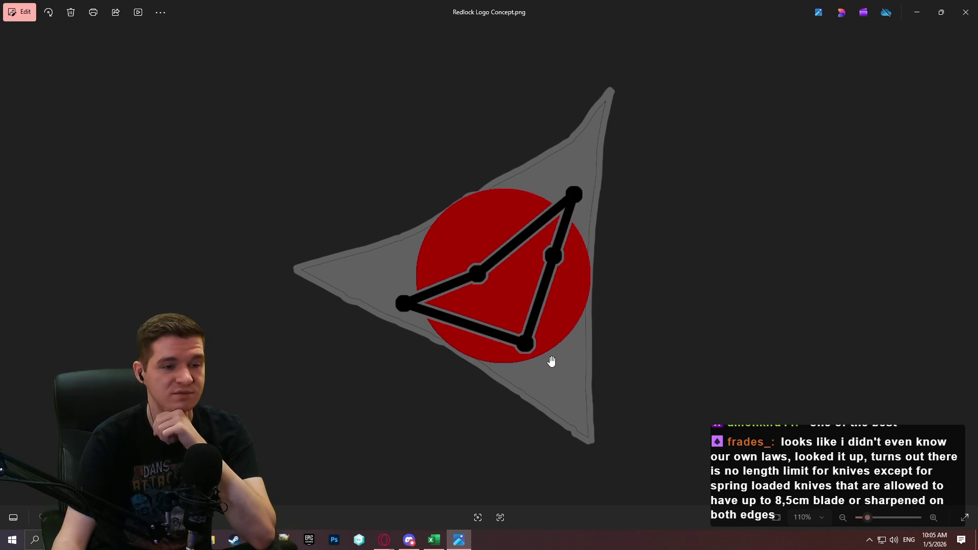
scroll(542, 343, down, 2)
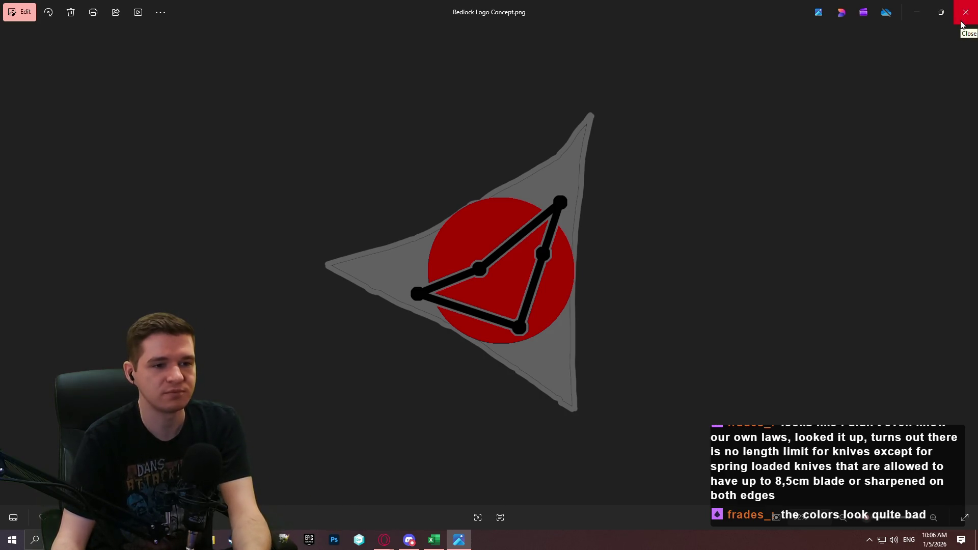
Close the Photos viewer showing Redlock Logo Concept.png.
click(965, 12)
scroll(845, 365, down, 10)
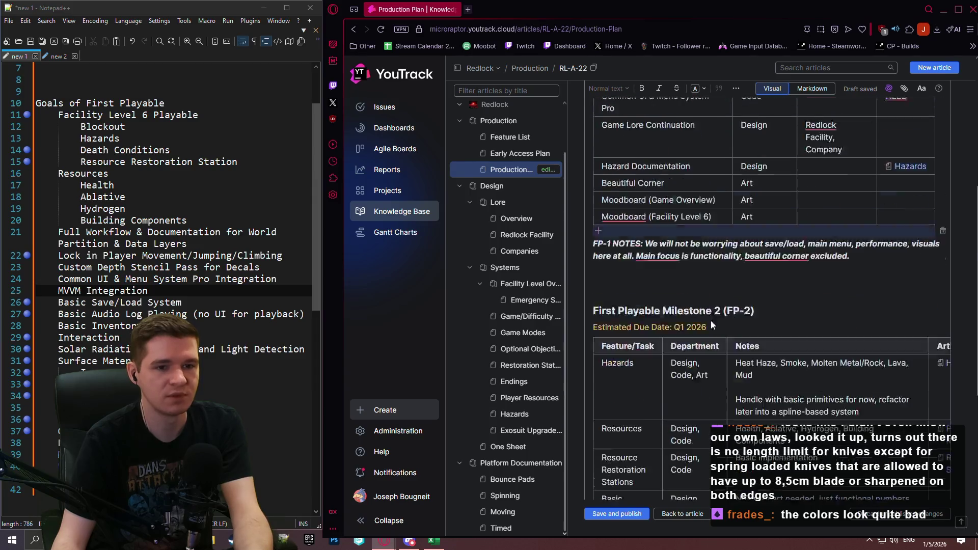
click(791, 419)
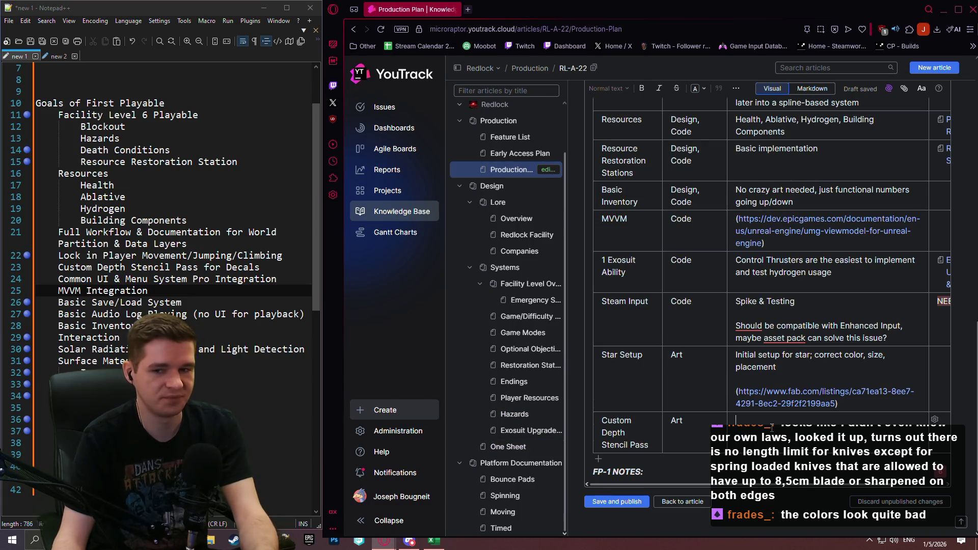
click(735, 420)
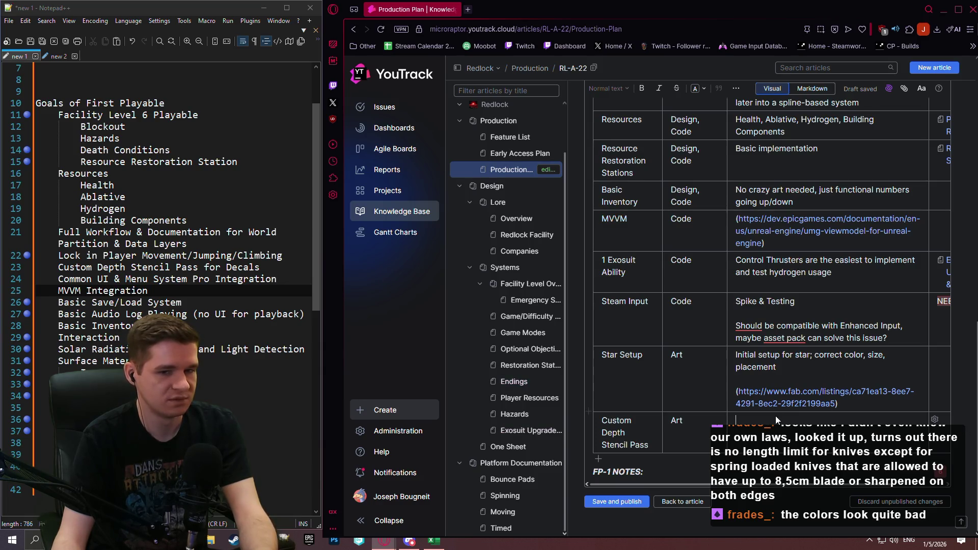
scroll(773, 419, up, 2)
scroll(729, 445, down, 2)
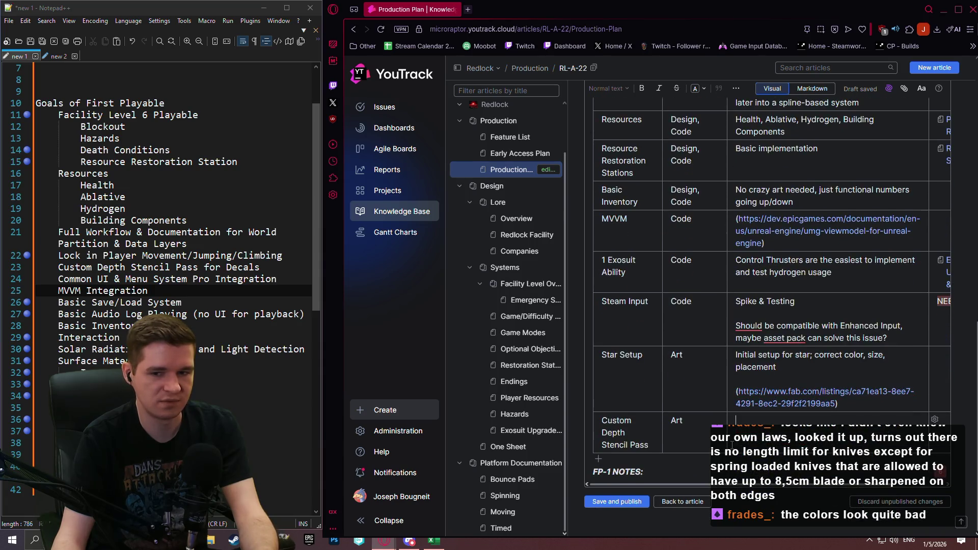
scroll(729, 444, up, 1)
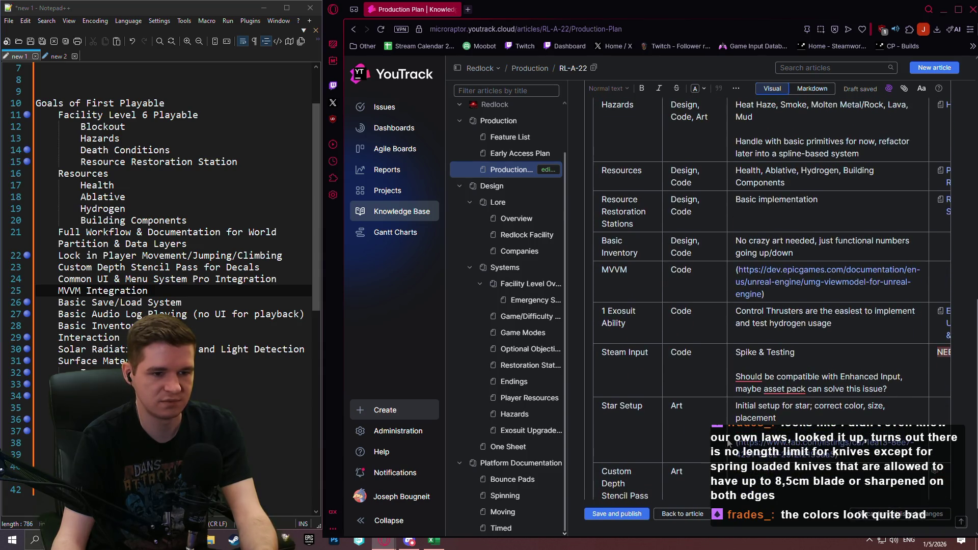
scroll(729, 443, down, 1)
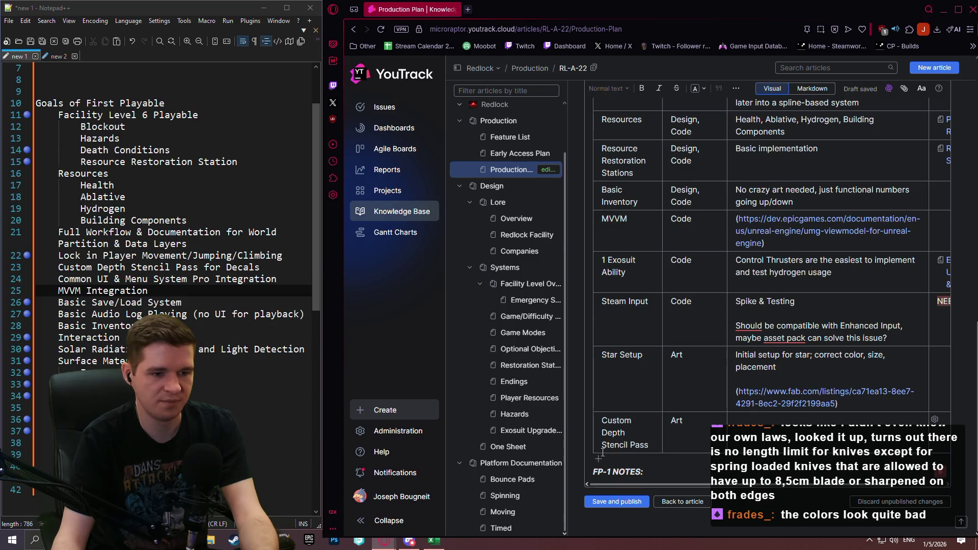
click(741, 417)
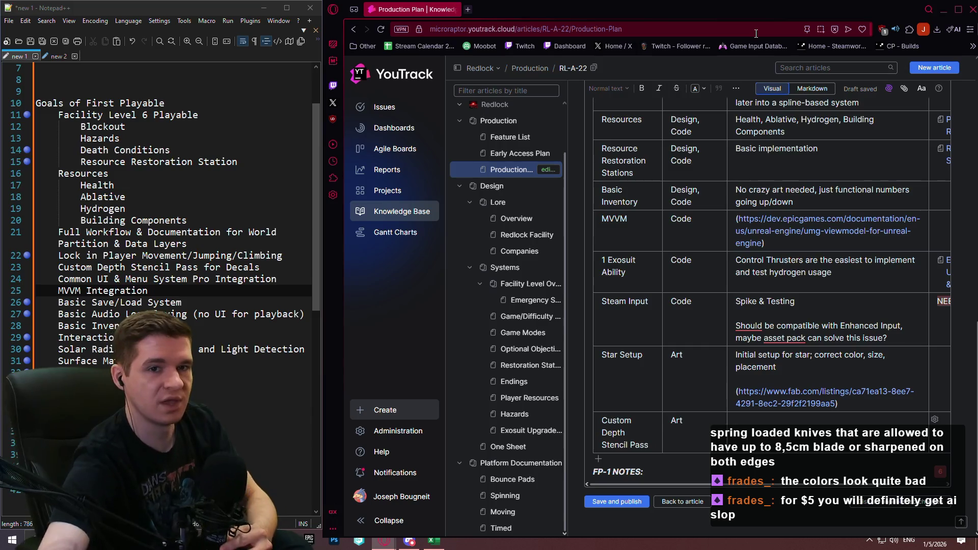
mouse_move(924, 13)
mouse_down()
mouse_move(291, 124)
mouse_move(330, 113)
mouse_up()
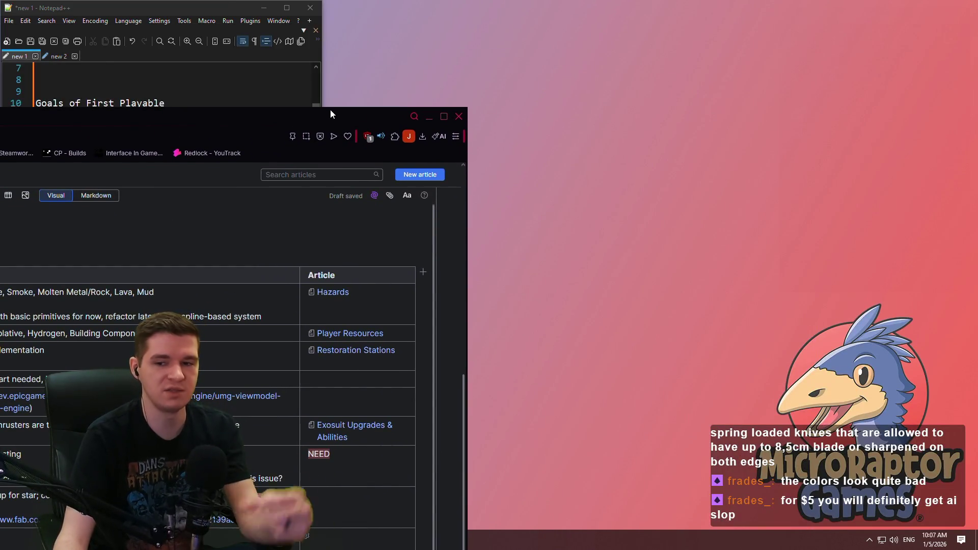
drag(331, 110, 330, 113)
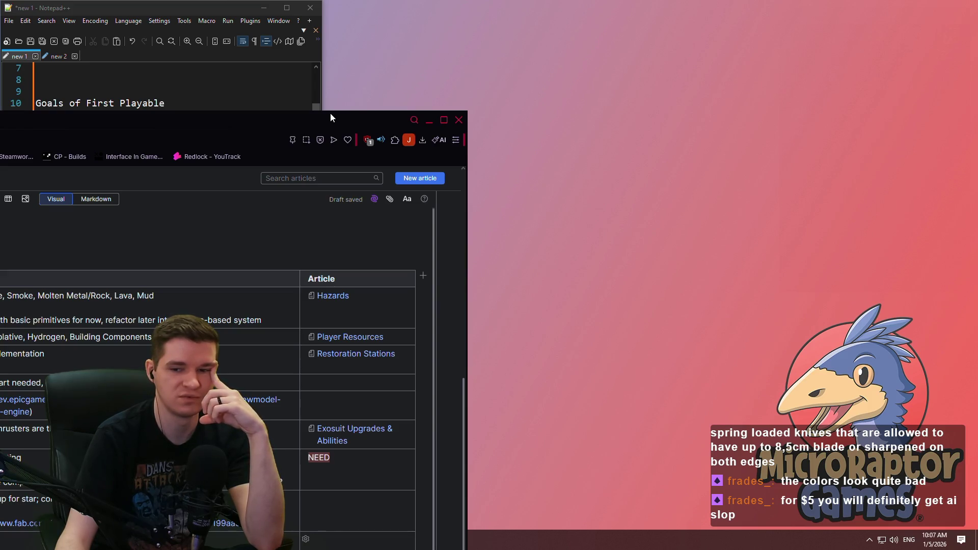
mouse_move(331, 115)
mouse_down()
mouse_move(552, 92)
mouse_move(547, 100)
mouse_up()
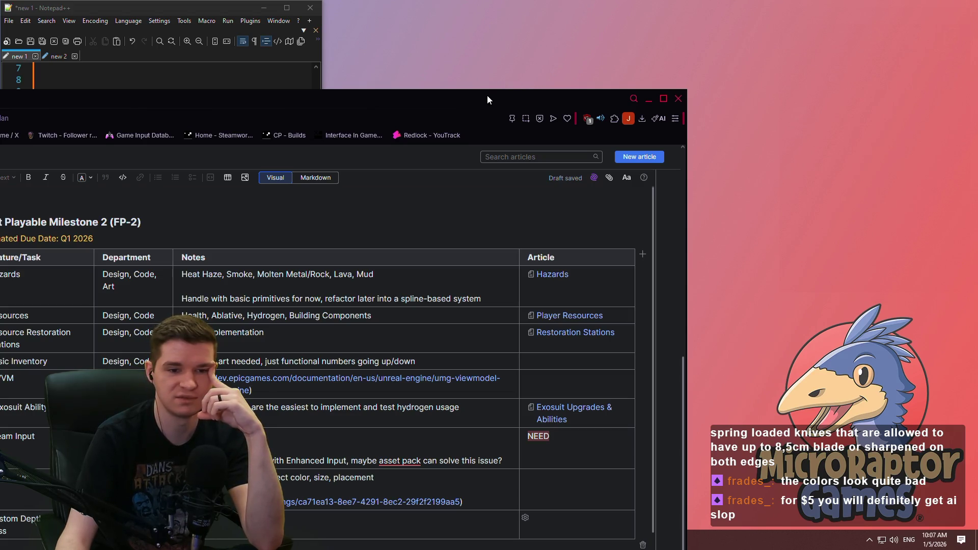
drag(487, 95, 968, 86)
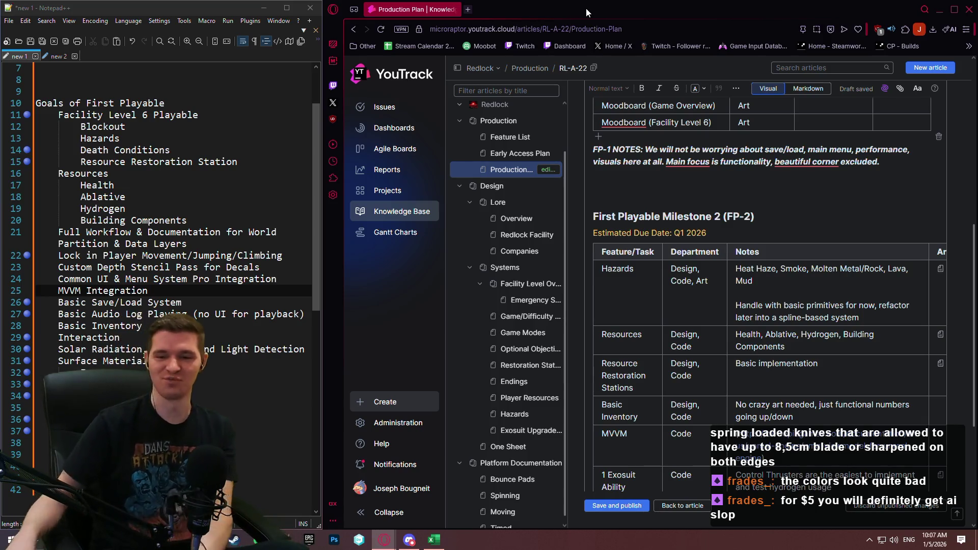
Insert a blank row below Custom Depth Stencil Pass in the FP-2 table and enter its first cell.
scroll(796, 200, down, 2)
scroll(796, 200, down, 2)
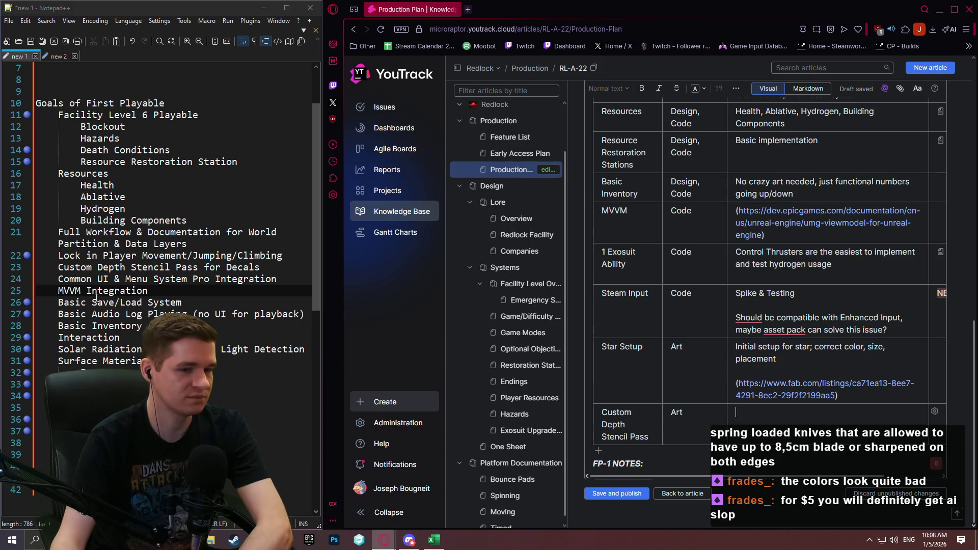
click(816, 430)
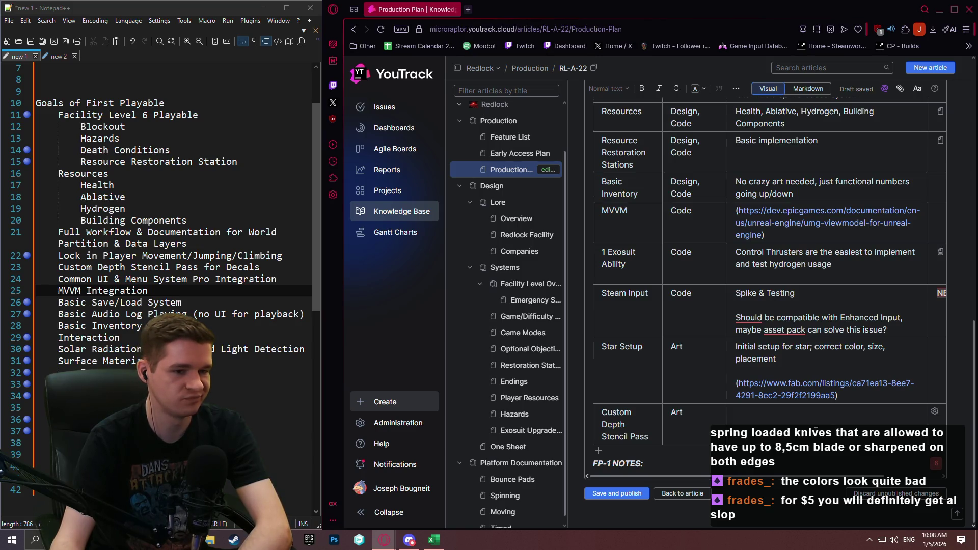
scroll(813, 423, up, 5)
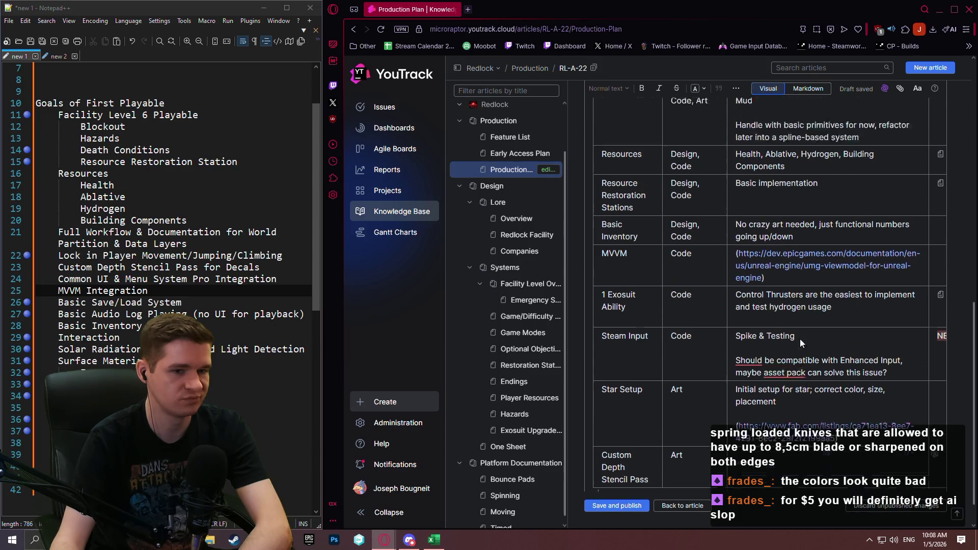
scroll(813, 422, down, 5)
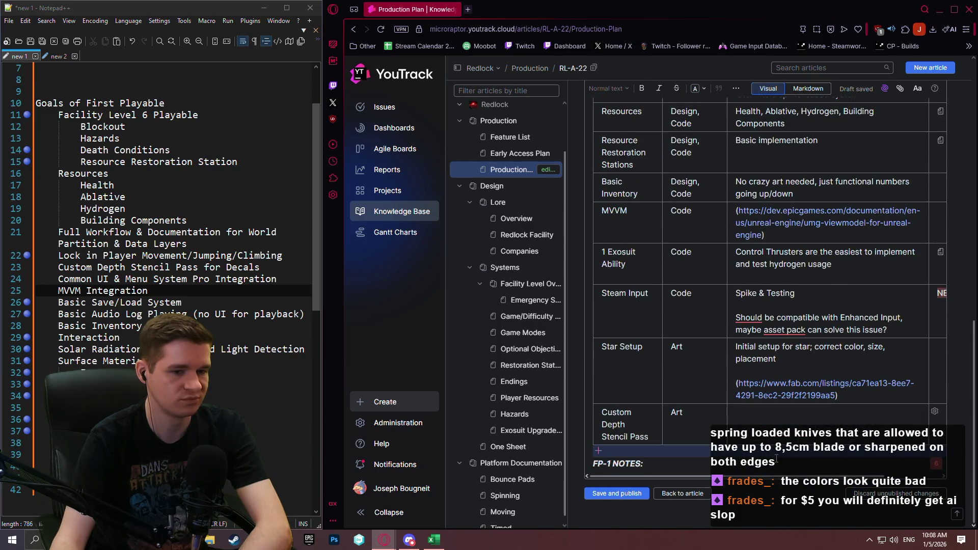
click(683, 451)
click(636, 448)
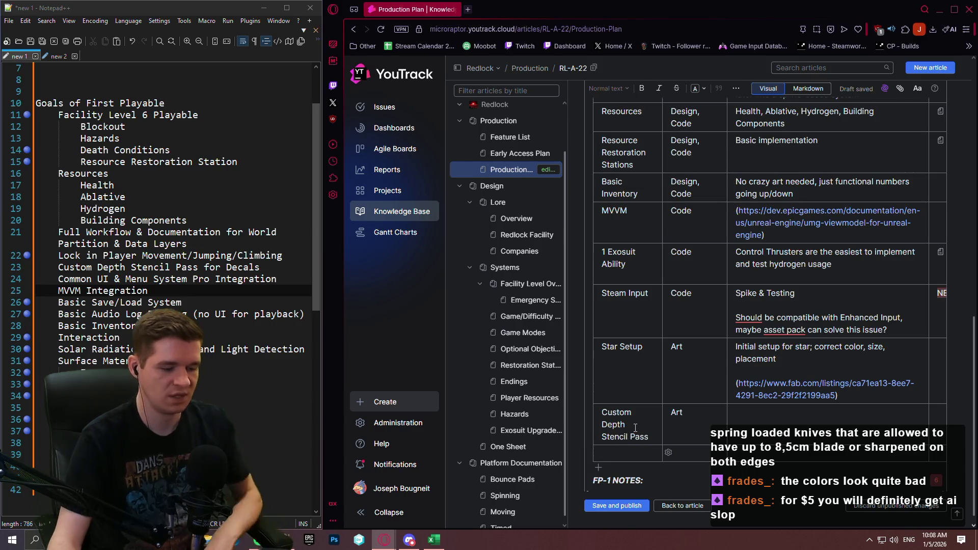
Fill the new row: Initial Artwork for Level 6, department Art, note 'Start with rock/cavern walls/lava'.
text(Initi)
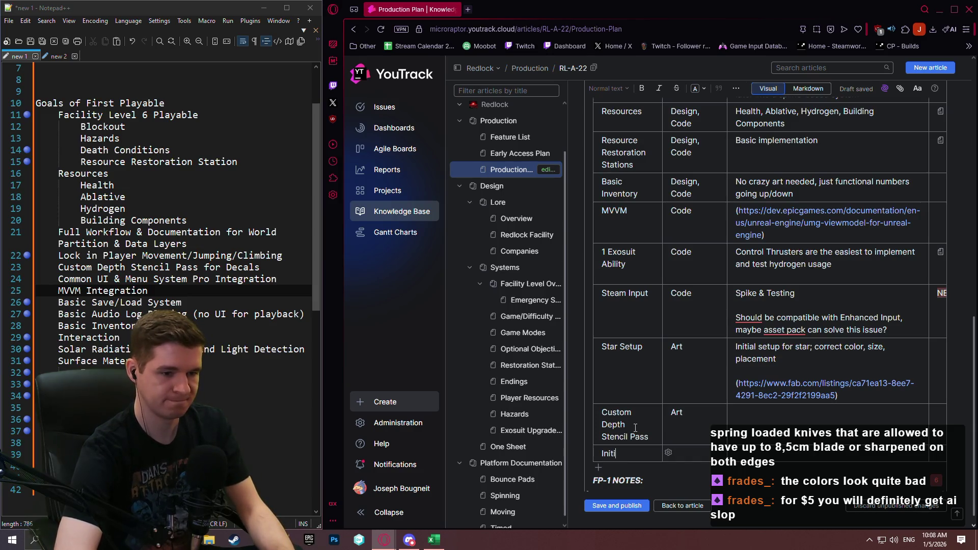
text(al Arto)
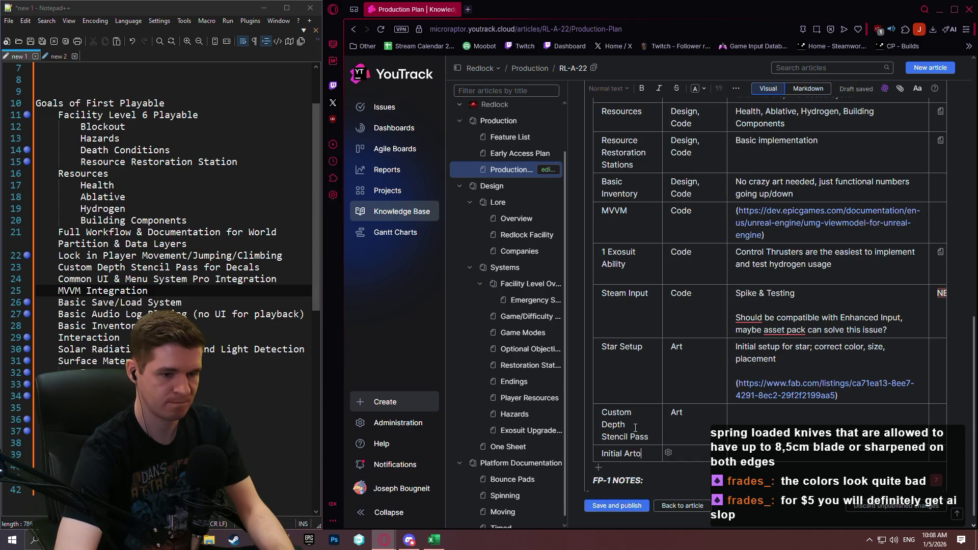
key(BackSpace)
text(work)
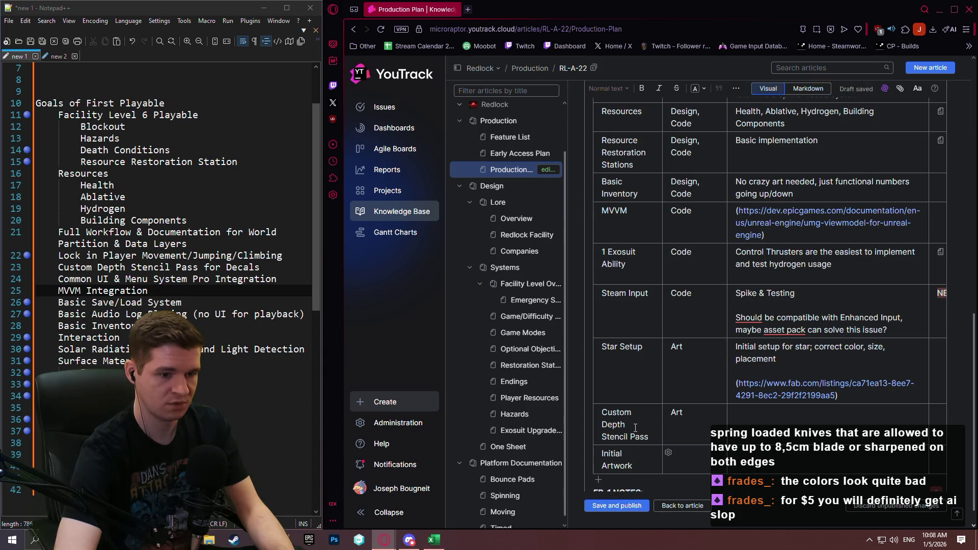
text( for La)
text(evel 6)
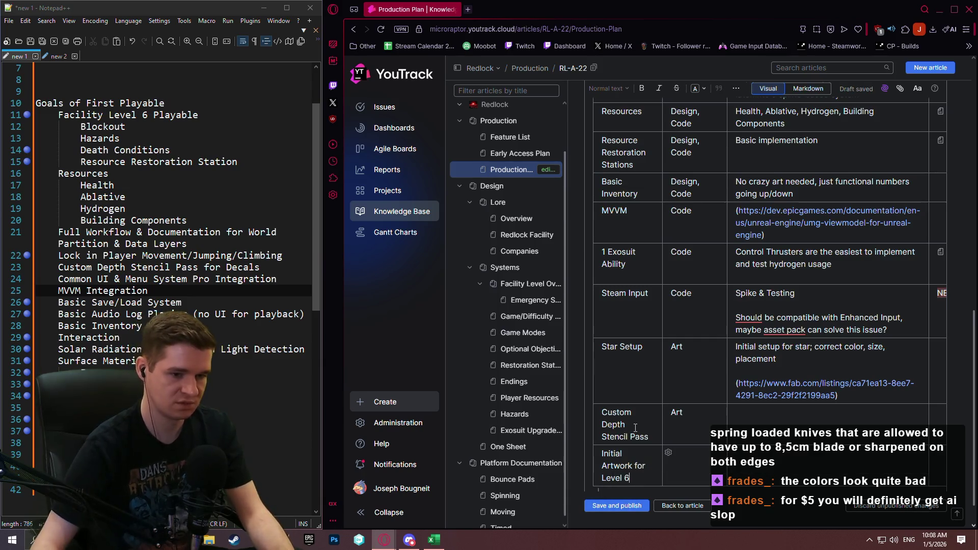
click(687, 453)
text(Art)
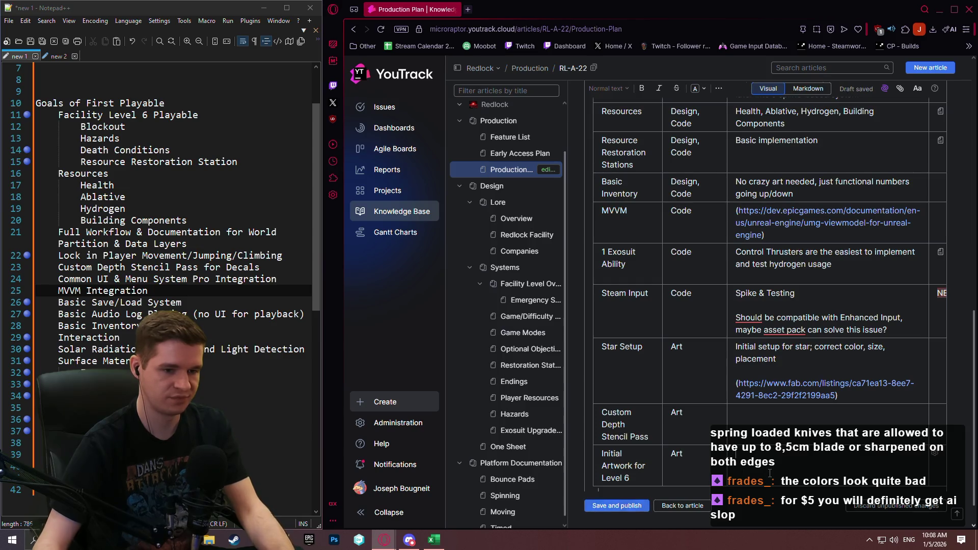
text(Start with rock/cav)
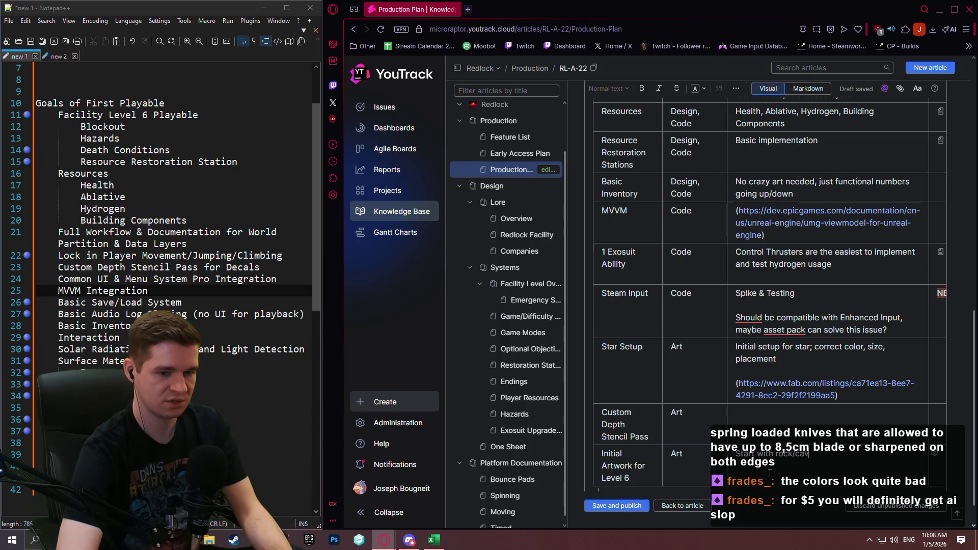
text(ern )
text(walls/lava)
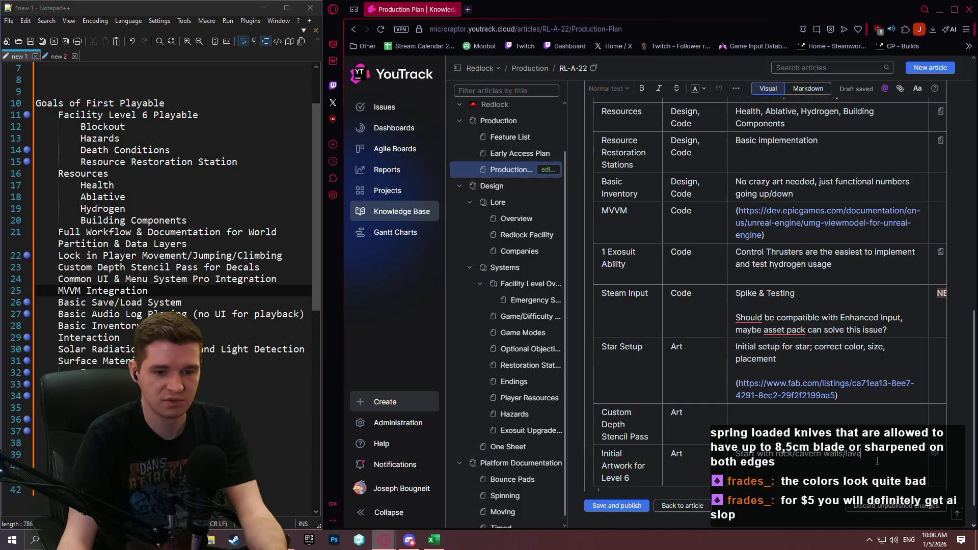
Select and then deselect cells around the Star Setup rows of the table.
scroll(657, 490, down, 1)
mouse_move(661, 479)
mouse_down()
mouse_move(734, 476)
mouse_move(598, 464)
mouse_up()
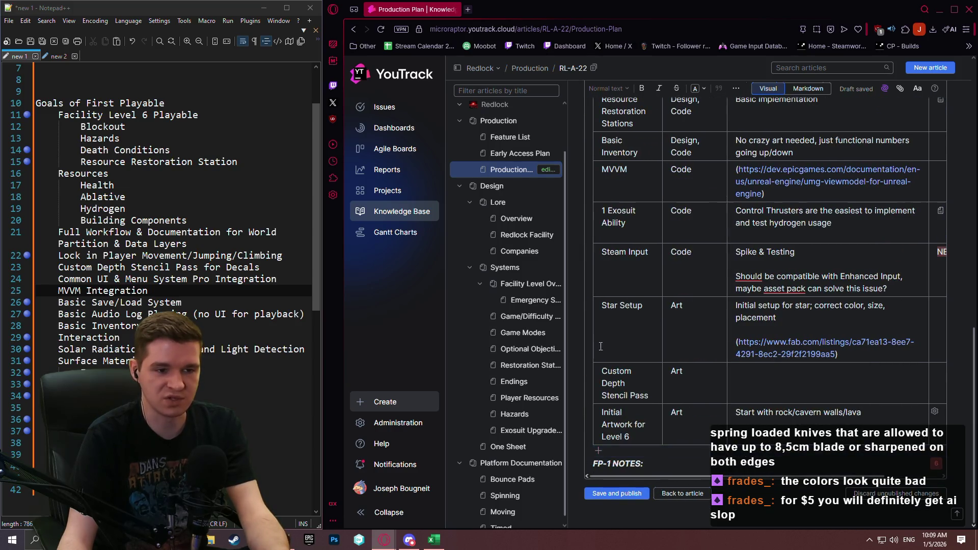
mouse_move(599, 306)
mouse_down()
mouse_move(706, 361)
mouse_move(827, 381)
mouse_up()
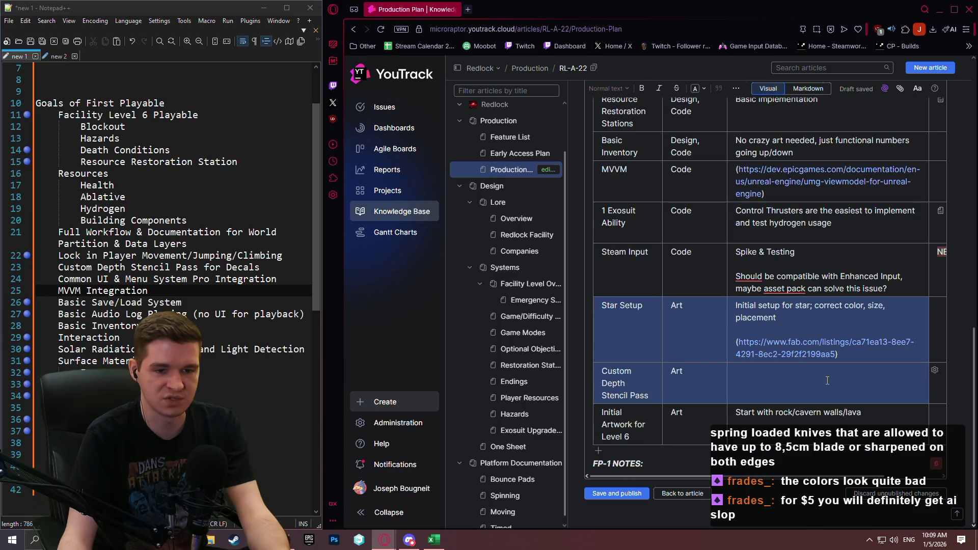
click(809, 420)
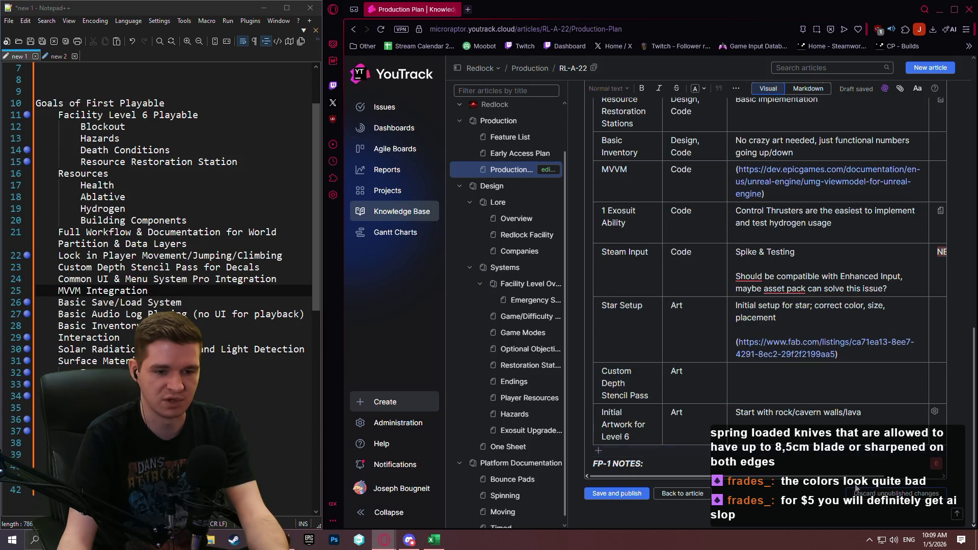
mouse_move(860, 476)
mouse_down()
mouse_move(937, 472)
mouse_move(710, 465)
mouse_up()
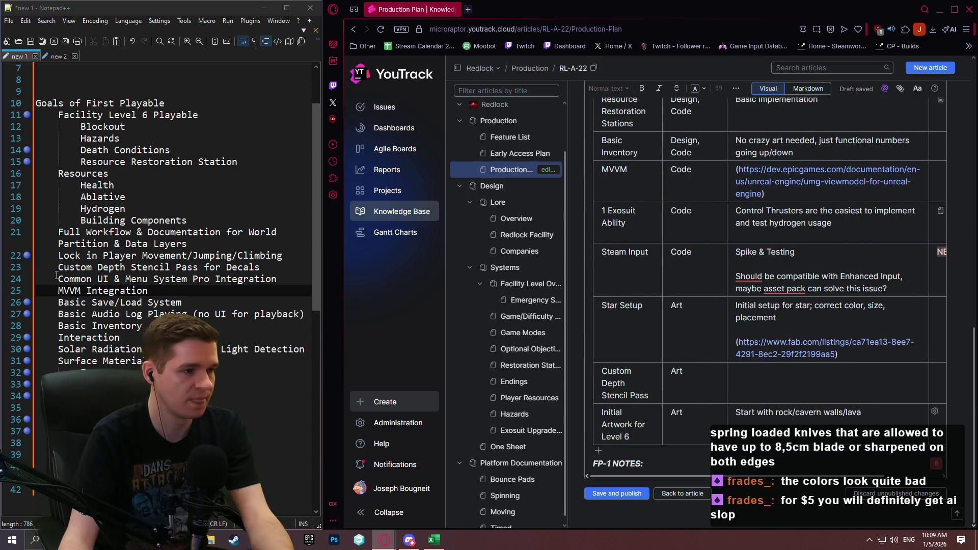
click(19, 164)
click(121, 148)
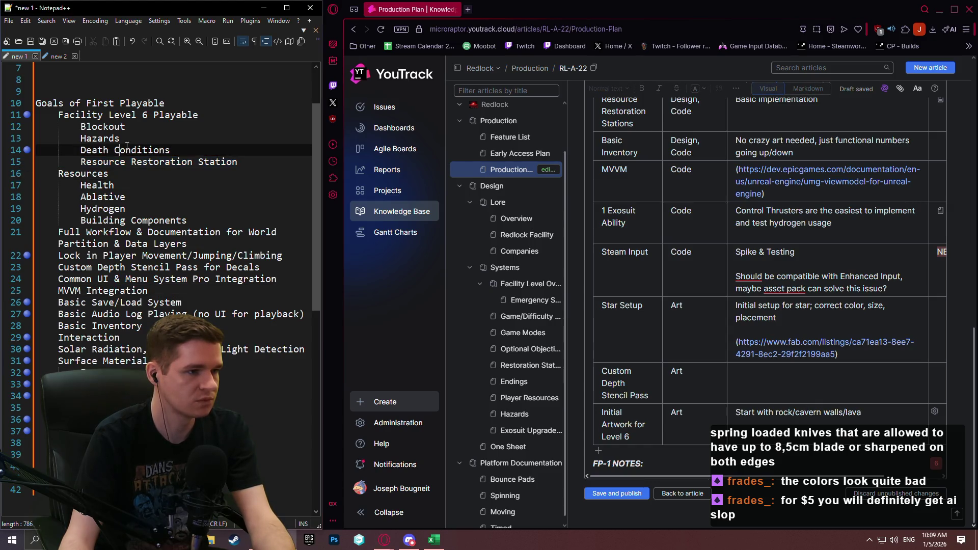
scroll(105, 228, down, 1)
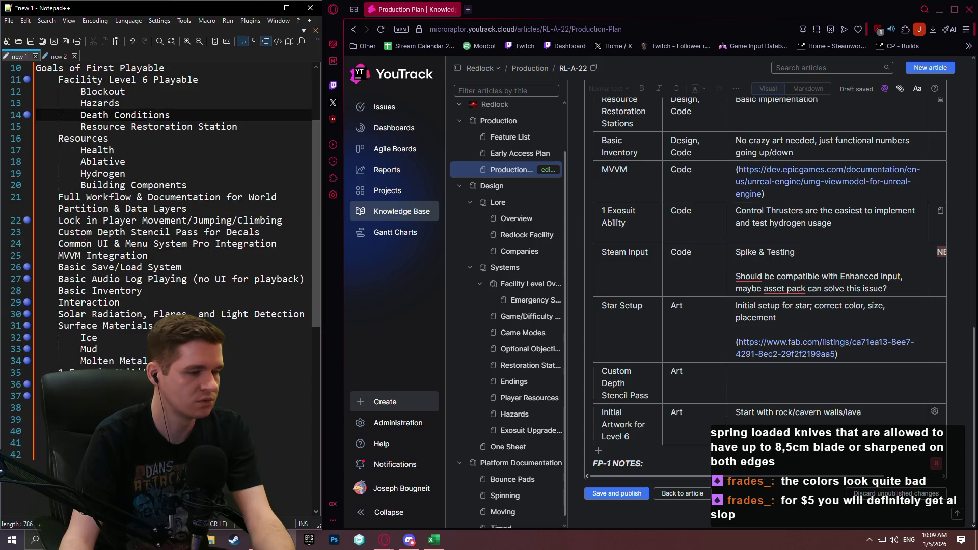
scroll(708, 340, up, 10)
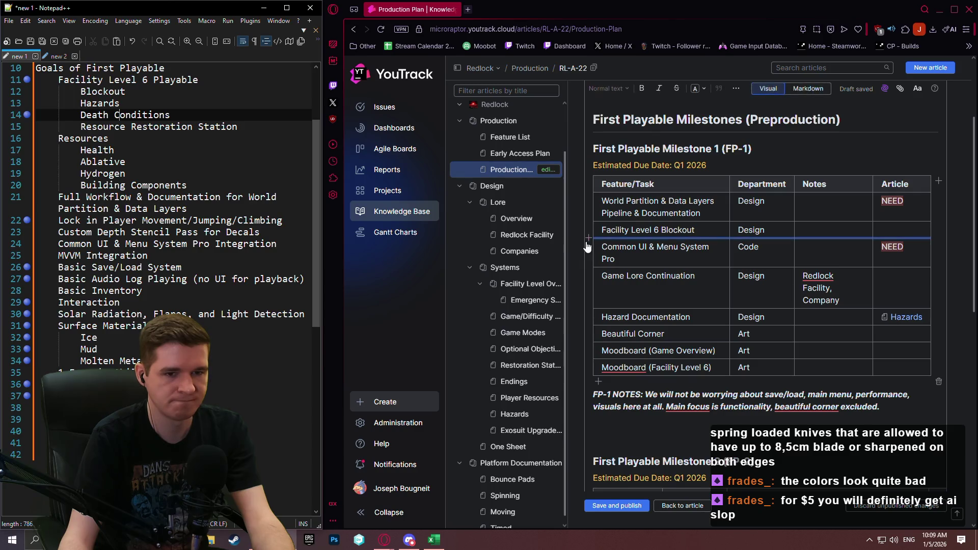
scroll(760, 277, down, 10)
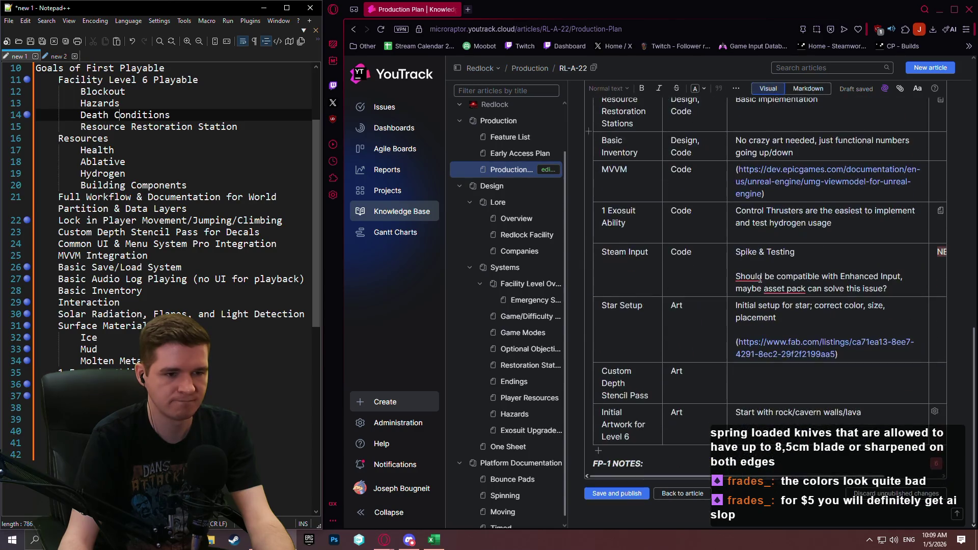
scroll(748, 275, up, 5)
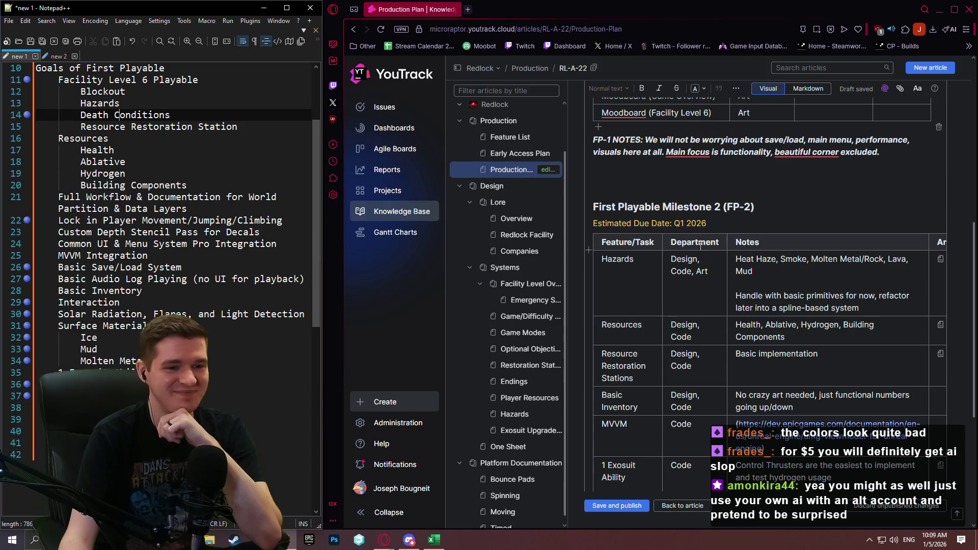
scroll(702, 268, down, 5)
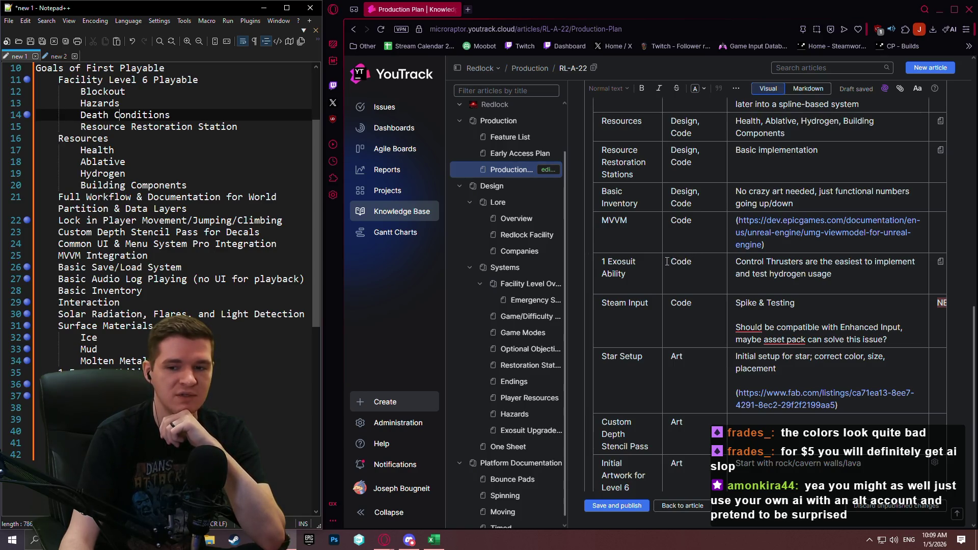
click(826, 275)
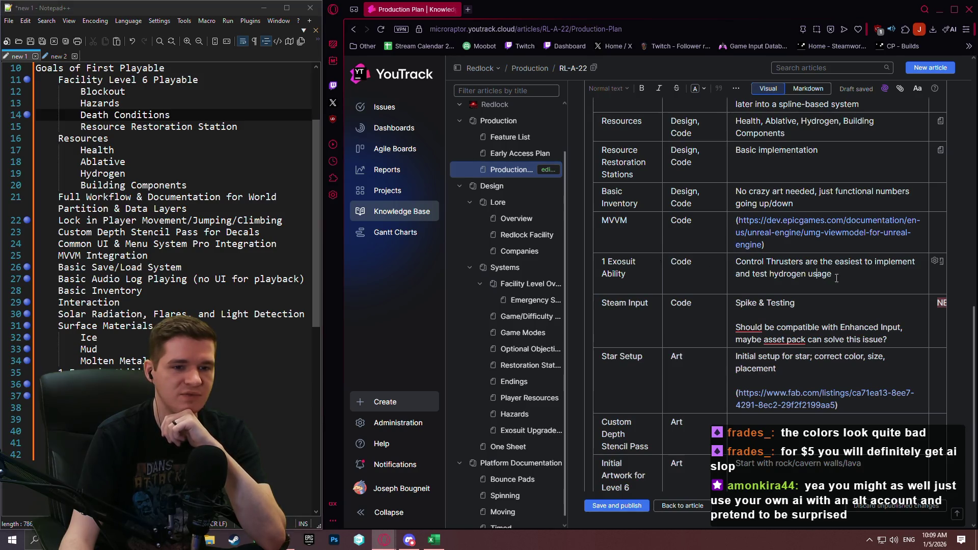
scroll(853, 357, down, 1)
click(829, 408)
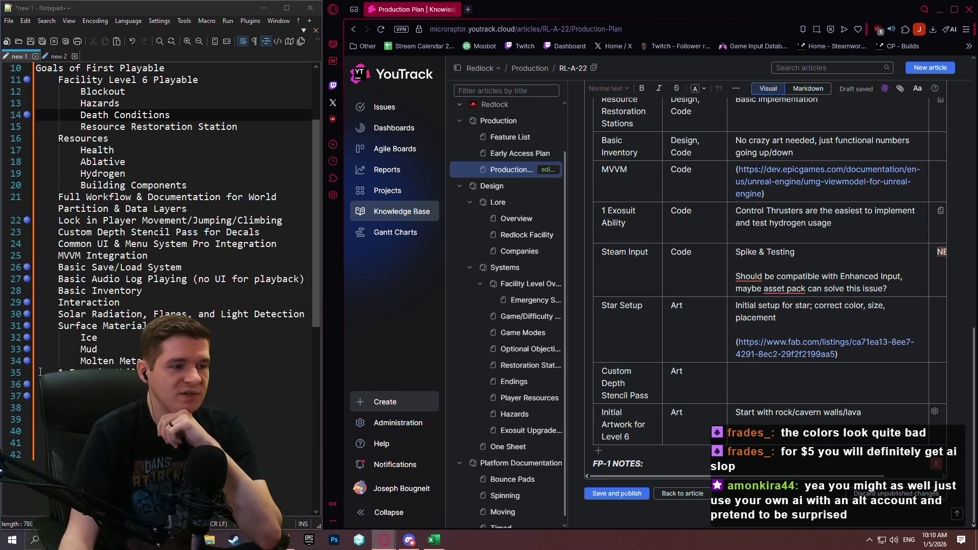
click(183, 301)
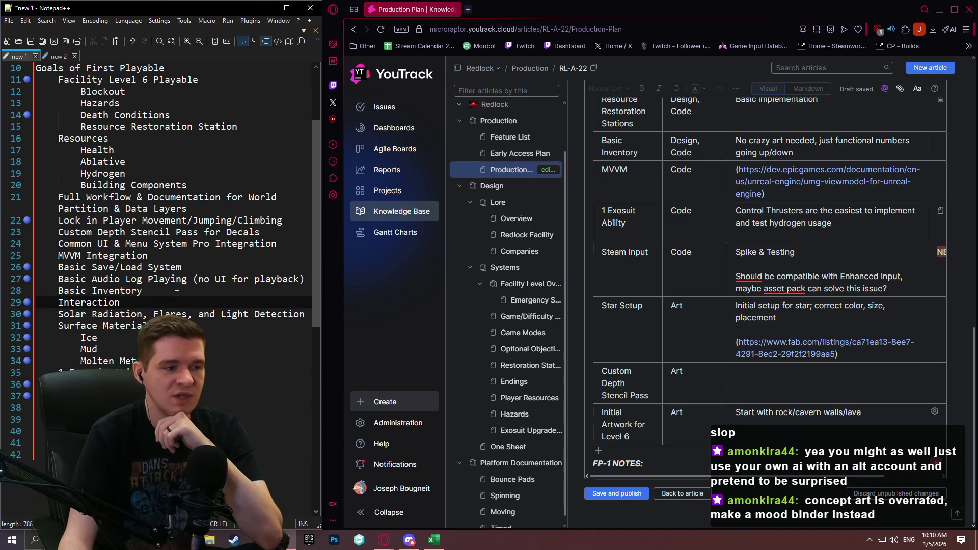
click(711, 336)
scroll(711, 336, up, 10)
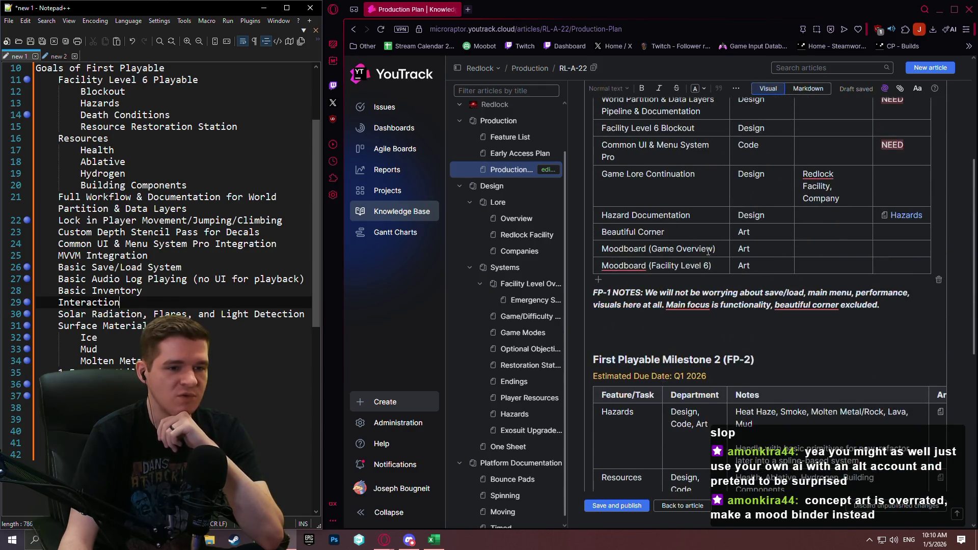
scroll(721, 235, down, 8)
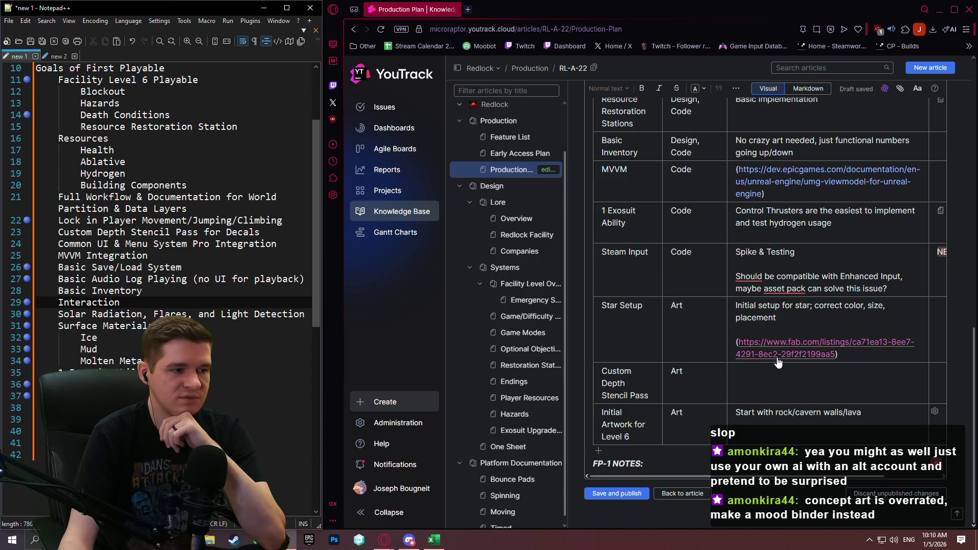
click(843, 413)
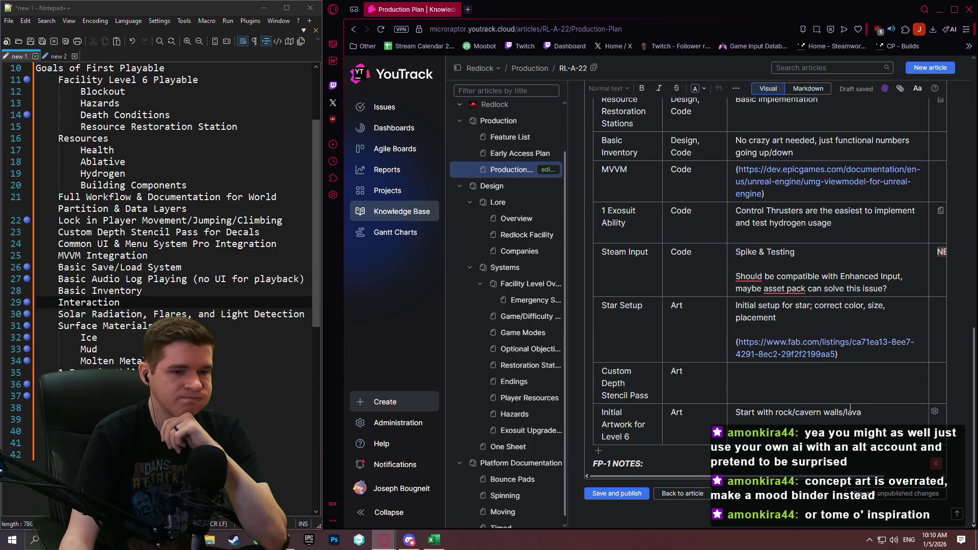
scroll(723, 397, up, 4)
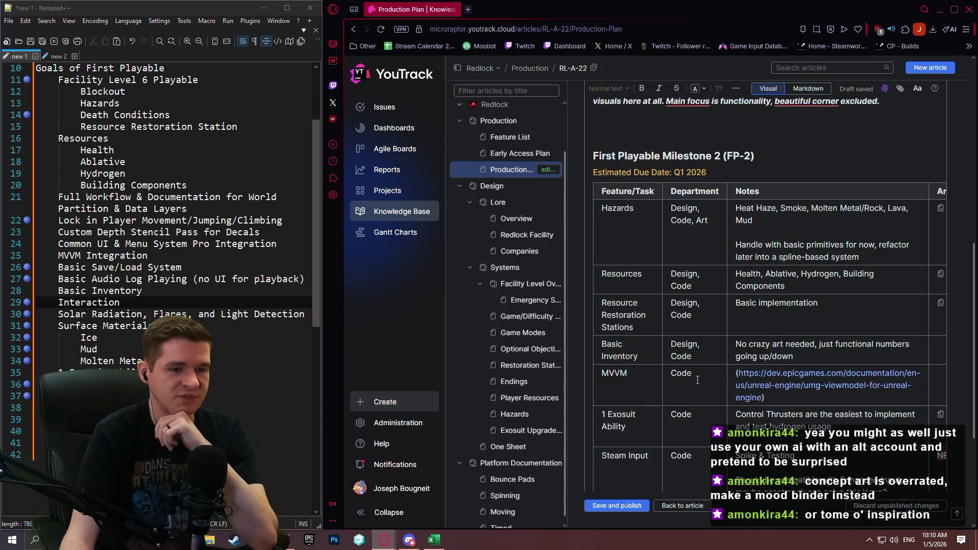
scroll(765, 284, down, 2)
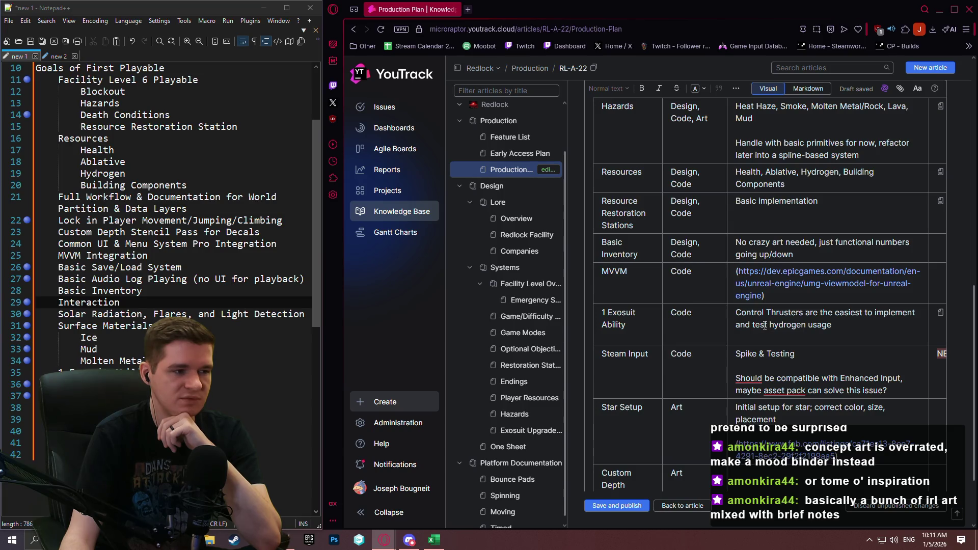
scroll(764, 325, down, 2)
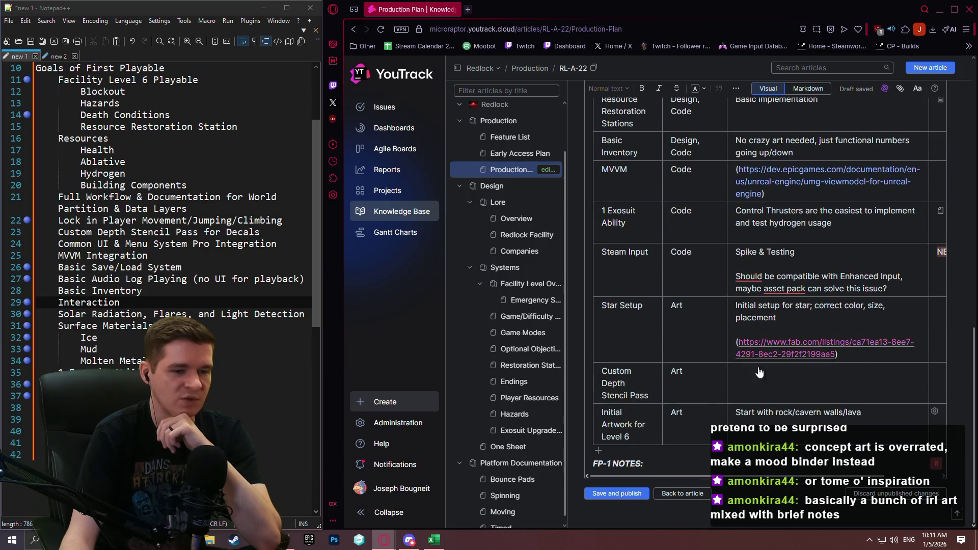
Relabel the notes line FP-2 NOTES and add the note about art proceeding with meshing once other stuff is done.
click(611, 464)
text(2)
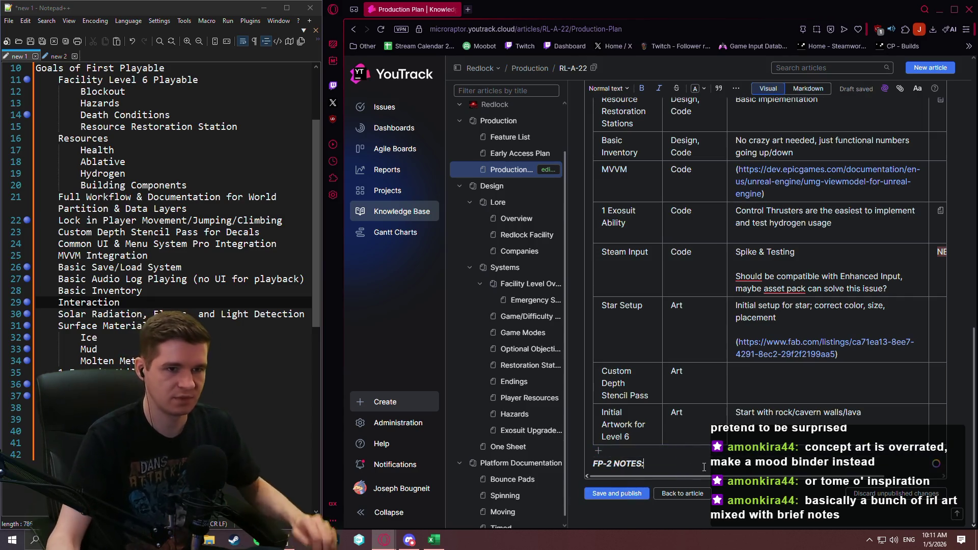
click(704, 467)
text(A)
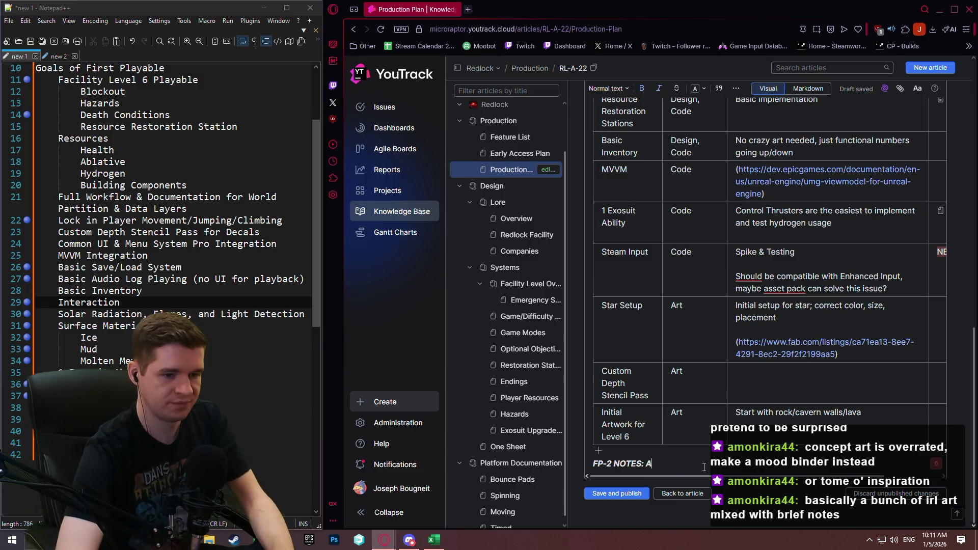
text(rt can generally)
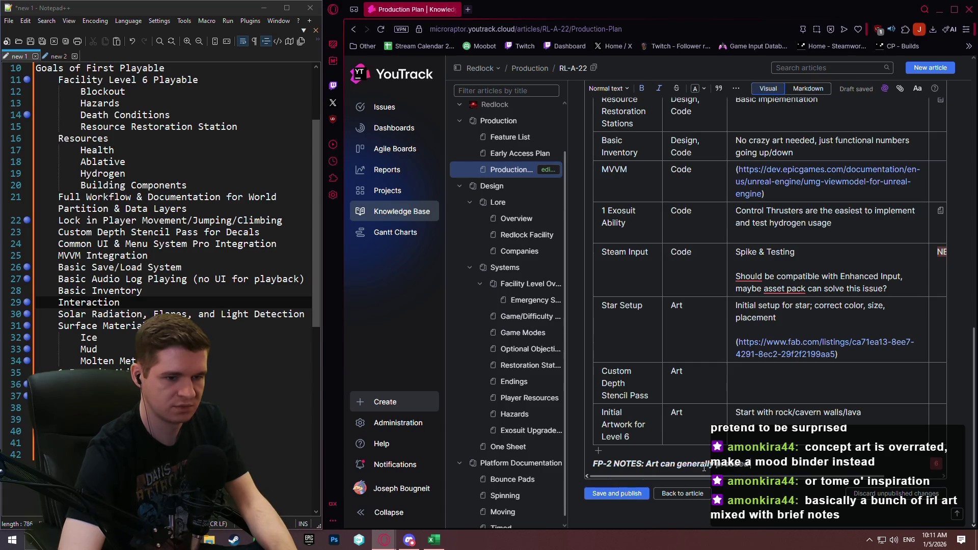
text(with more)
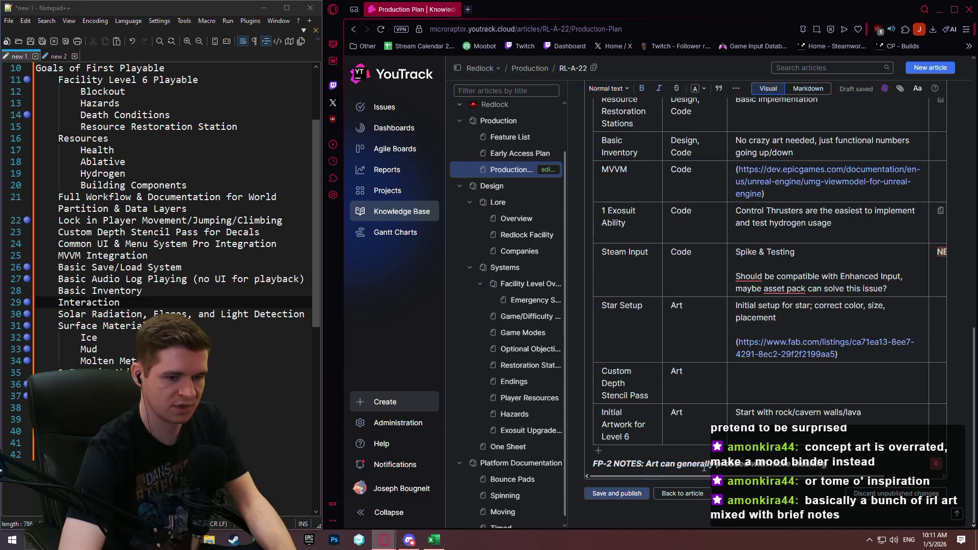
text( a g)
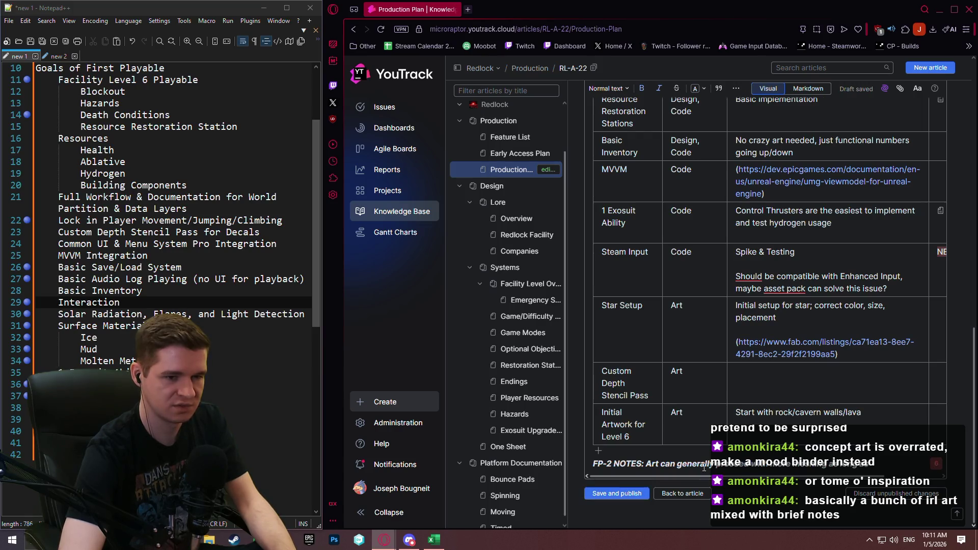
text(uide, other stuff is d)
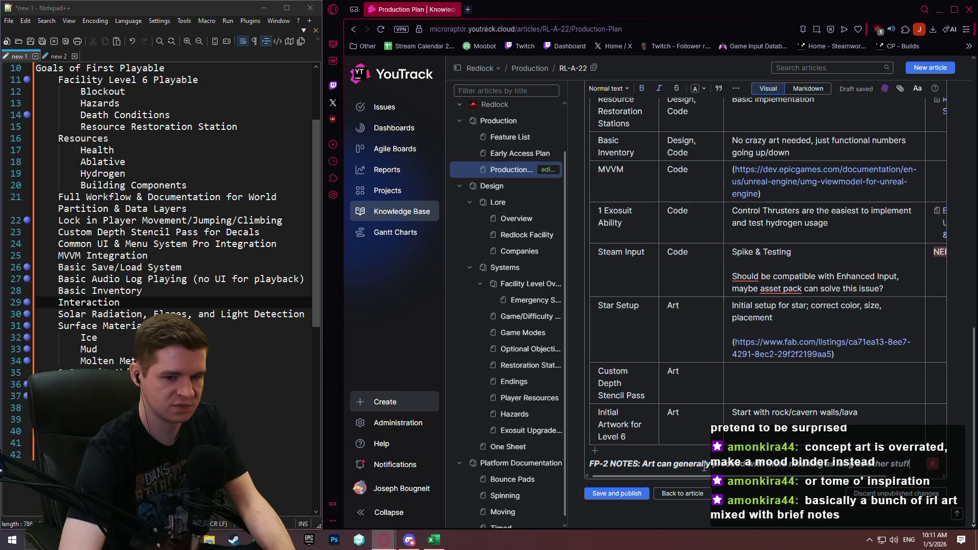
text(one first)
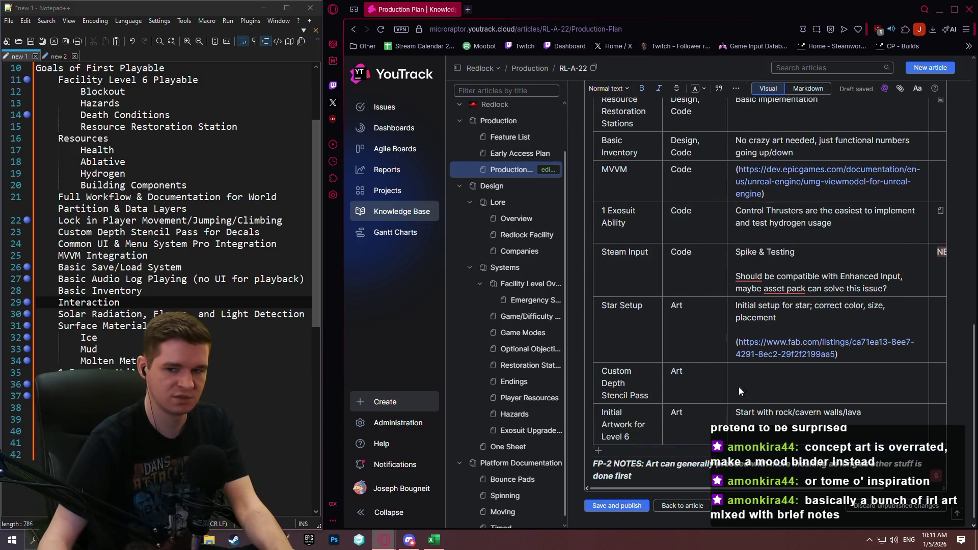
scroll(753, 354, up, 2)
scroll(749, 357, up, 1)
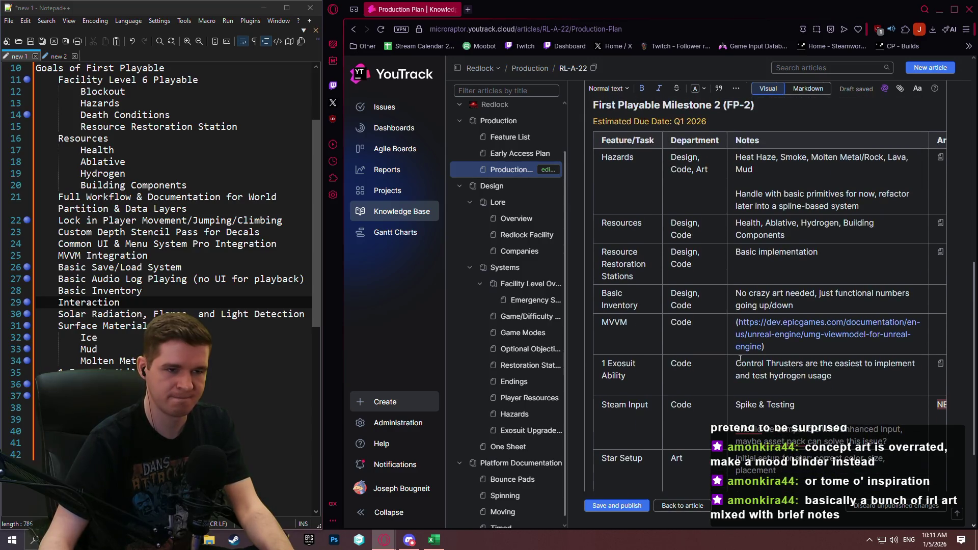
Copy the FP-1 heading, Q1 2026 due date and feature table, and paste them below the FP-2 notes.
scroll(738, 359, down, 3)
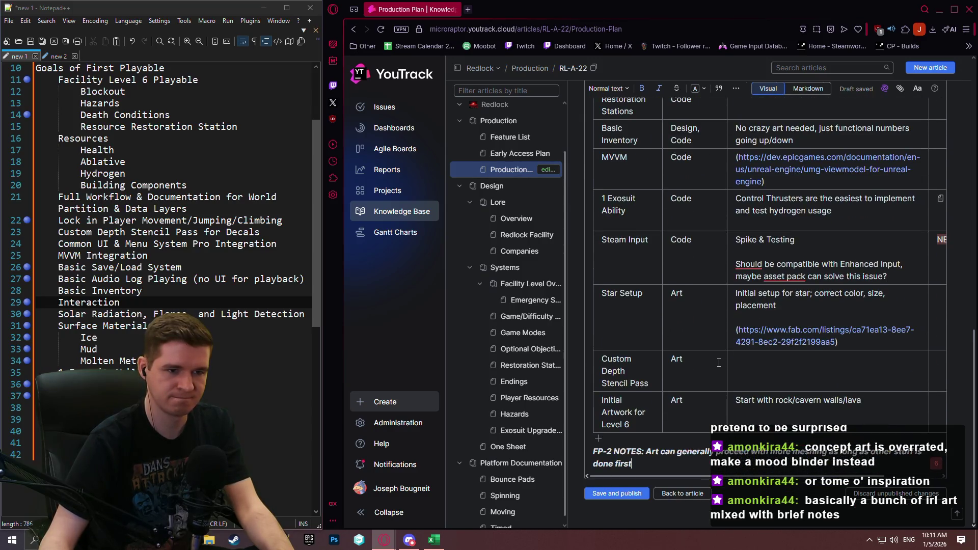
scroll(661, 359, up, 15)
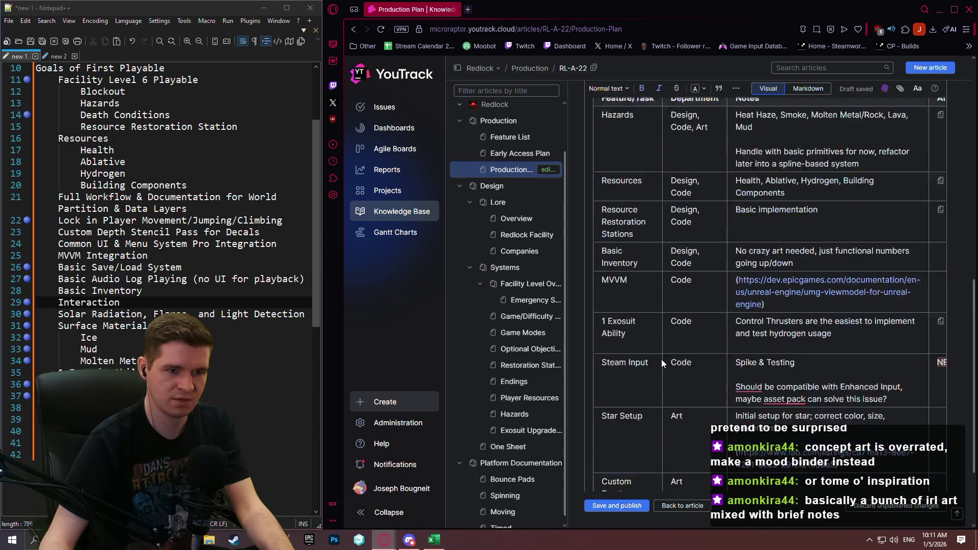
drag(597, 197, 849, 489)
drag(914, 432, 643, 432)
scroll(800, 452, down, 10)
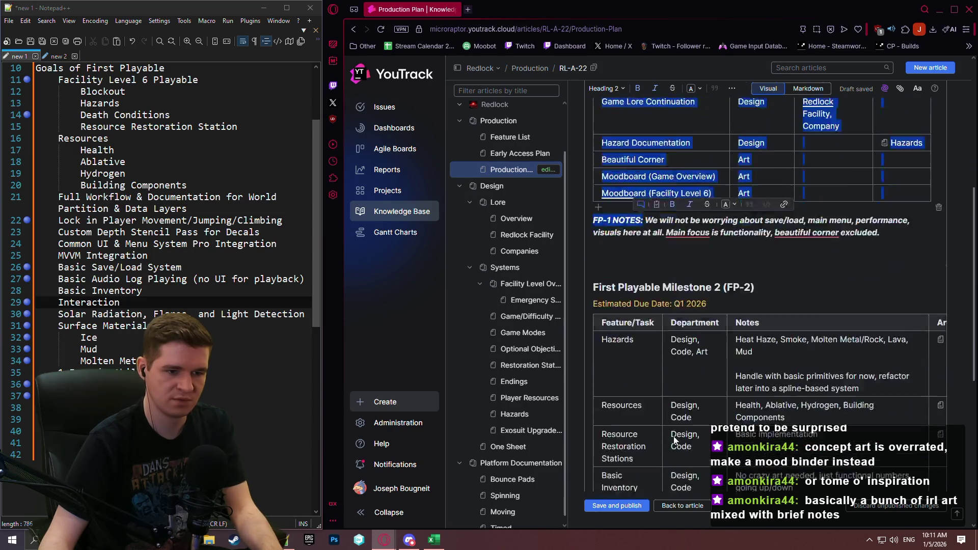
click(780, 458)
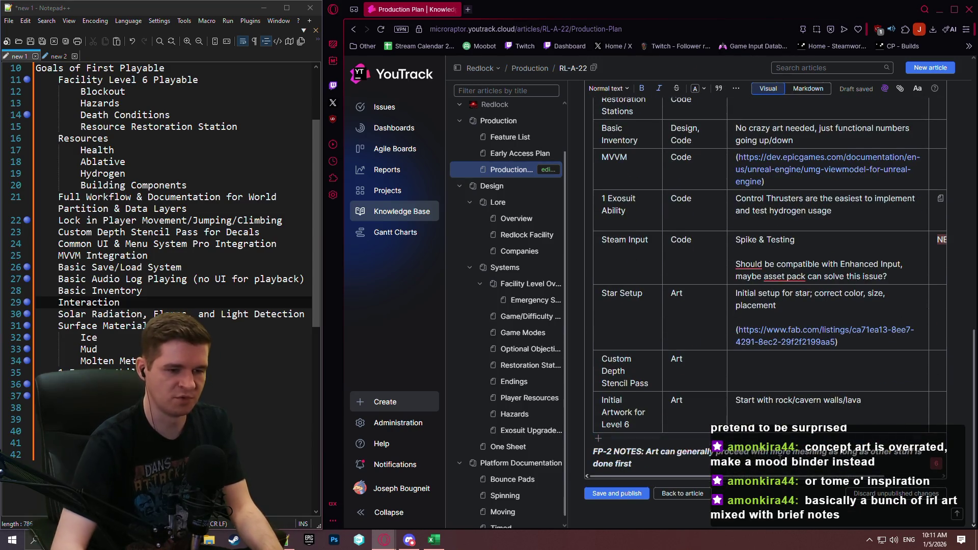
key(Return)
scroll(779, 459, down, 5)
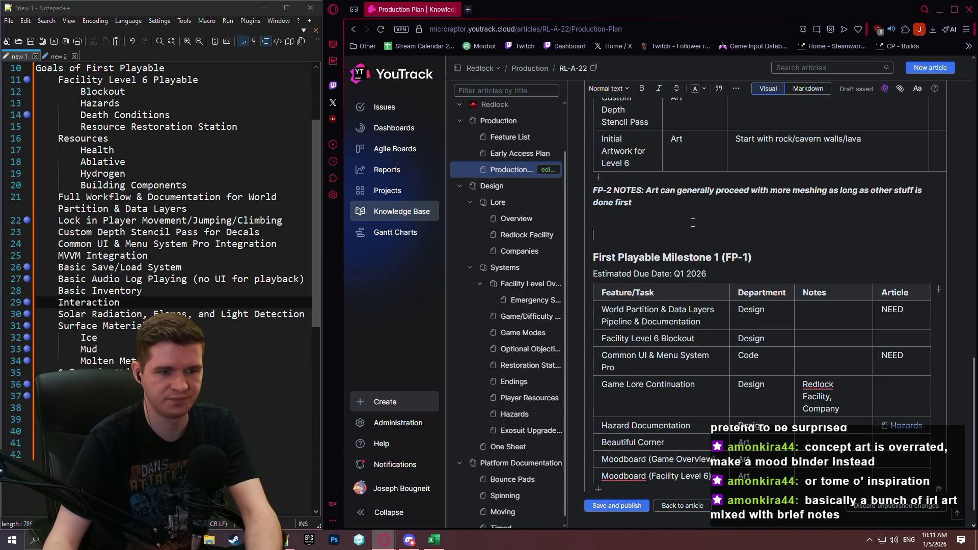
Renumber the pasted heading to First Playable Milestone 3 (FP-3) and colour its due date line orange.
double_click(716, 257)
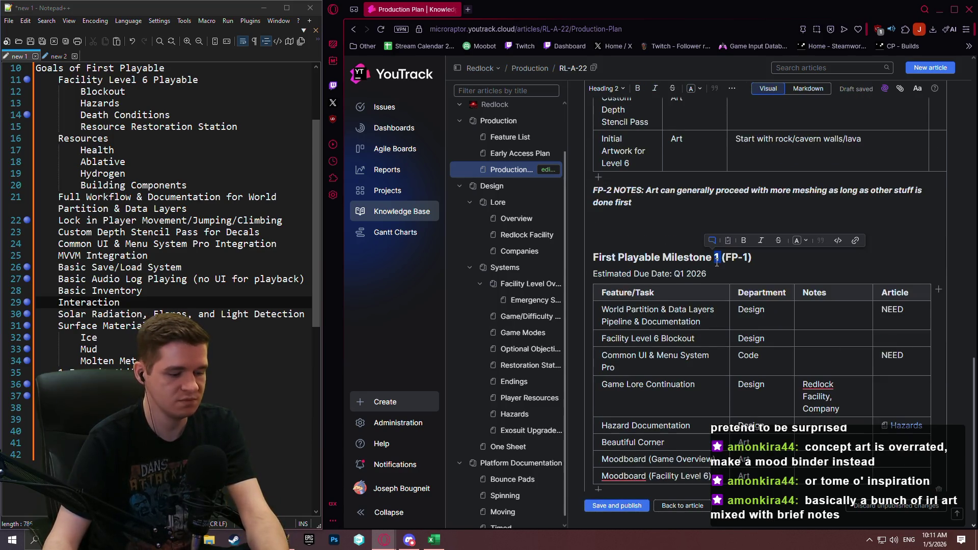
click(764, 258)
text(3)
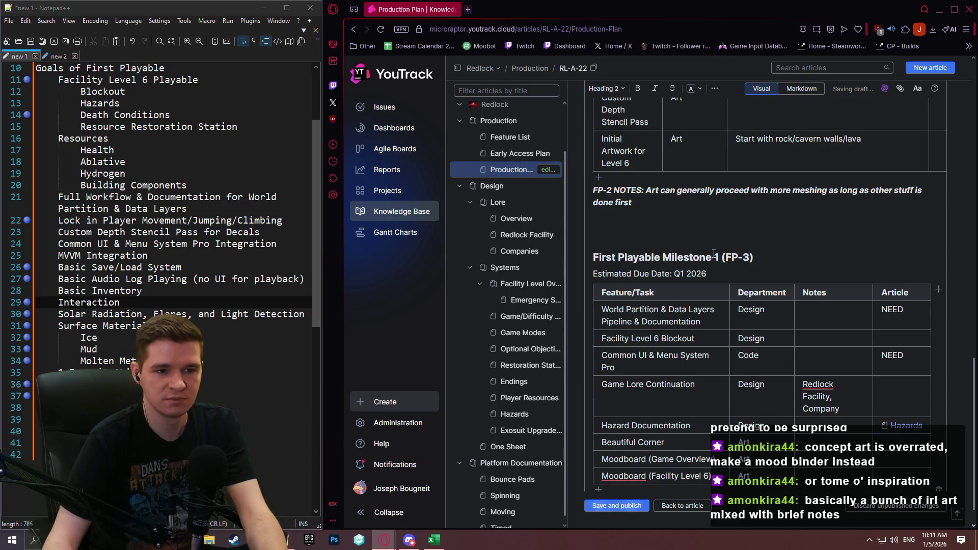
double_click(716, 258)
text(3)
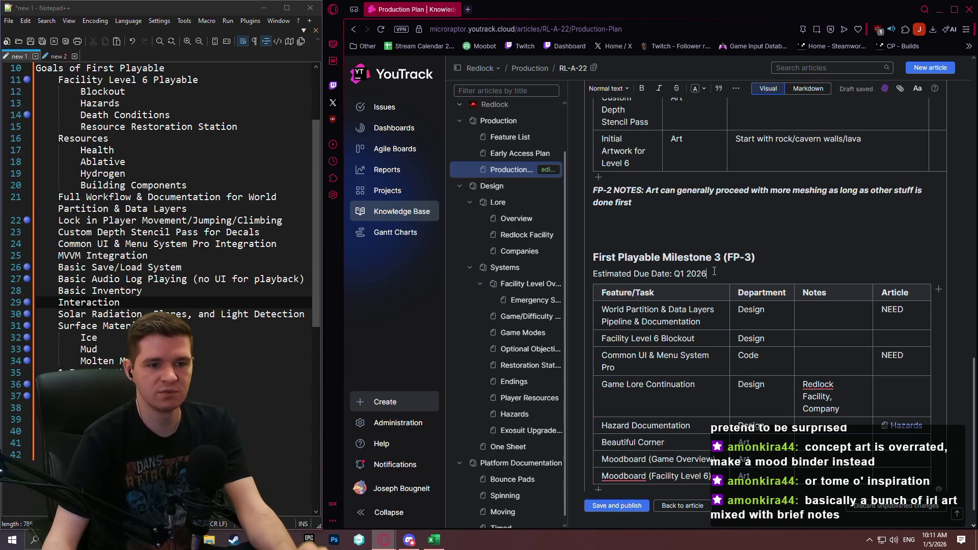
drag(708, 274, 592, 268)
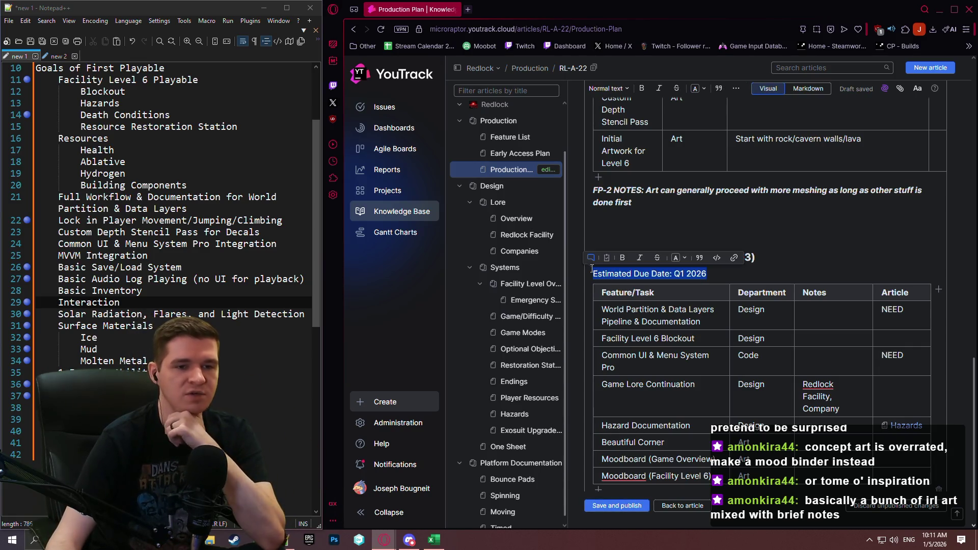
click(698, 90)
click(731, 230)
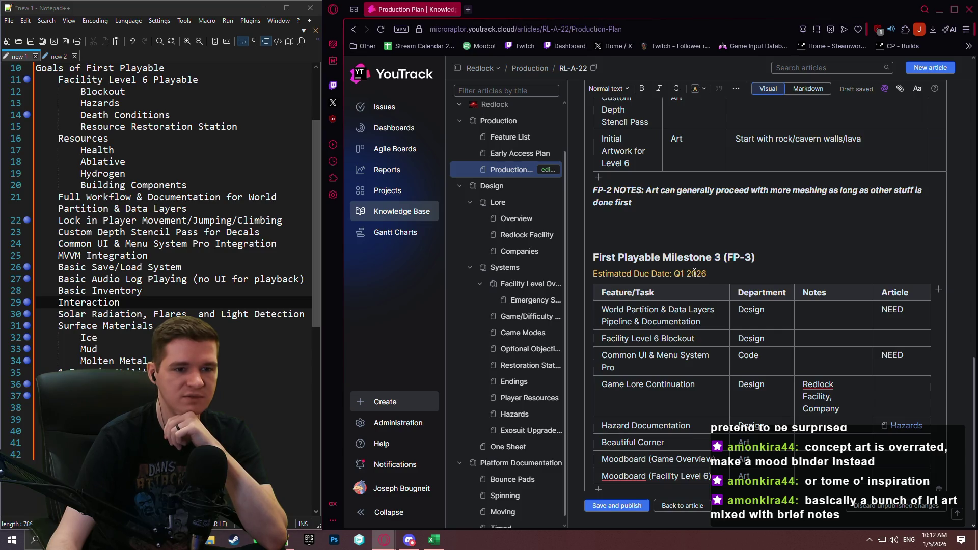
Change the estimated due date to Q2 2026 and select every cell of the FP-3 table.
scroll(735, 297, down, 1)
click(693, 280)
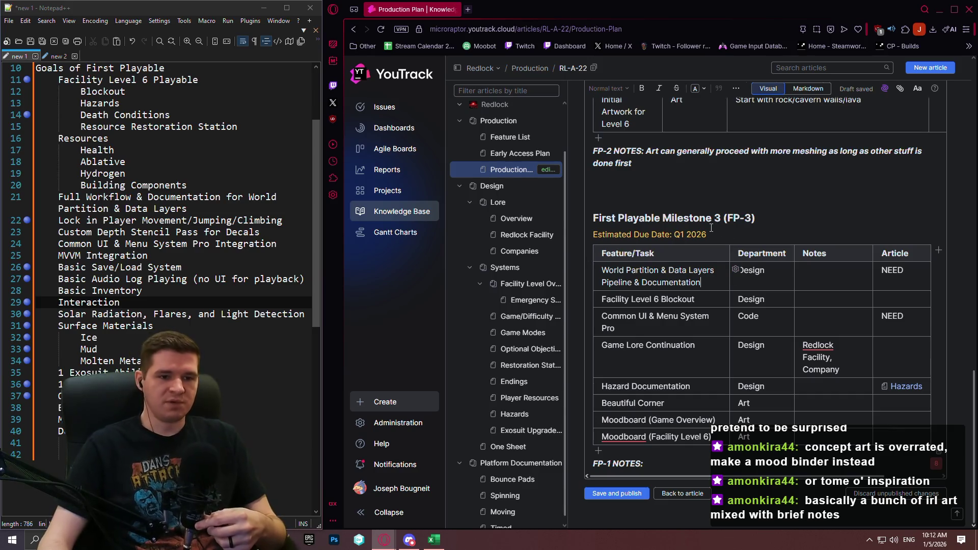
drag(680, 235, 684, 236)
text(2)
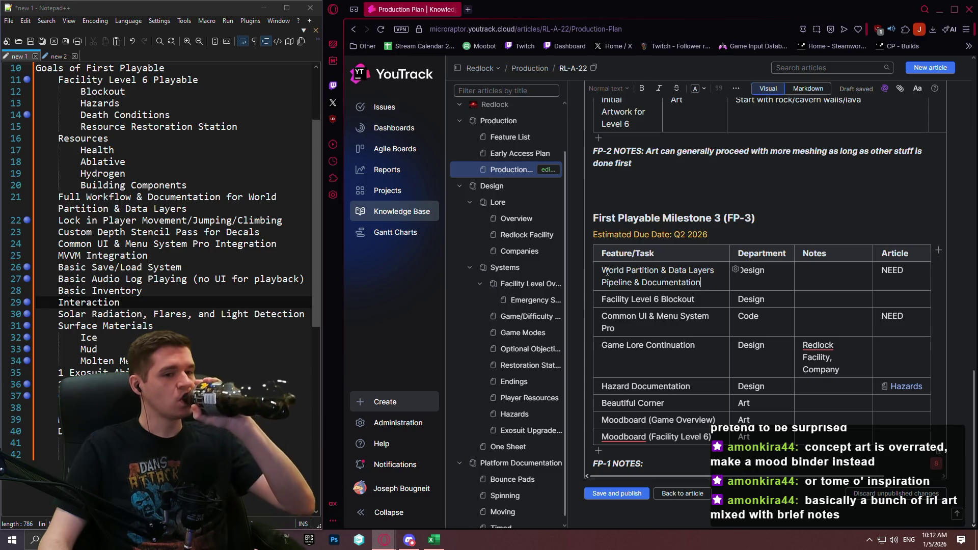
mouse_move(607, 271)
mouse_down()
mouse_move(876, 415)
mouse_move(893, 434)
mouse_up()
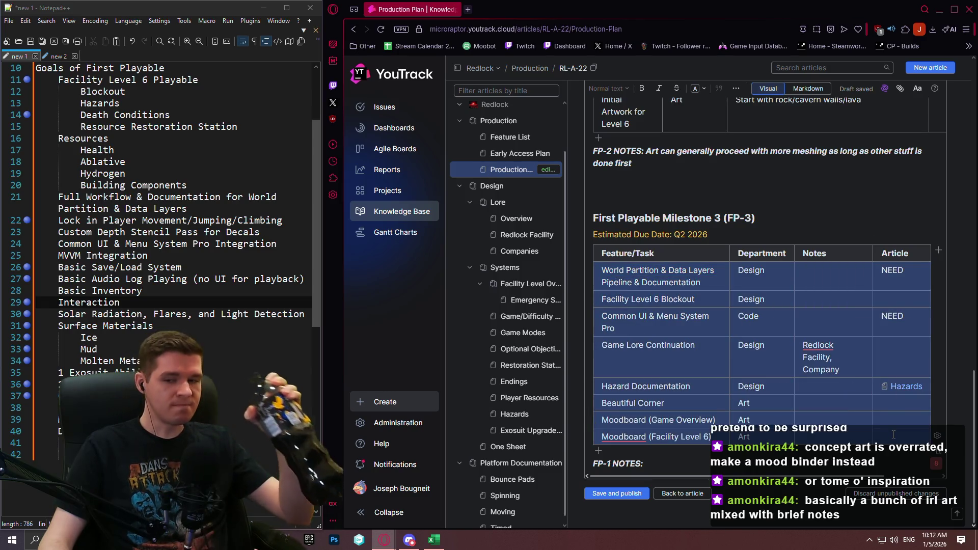
Clear the copied FP-3 entries and list Death Conditions, Interaction and Audio Logs, starting a Save/Load row.
key(Delete)
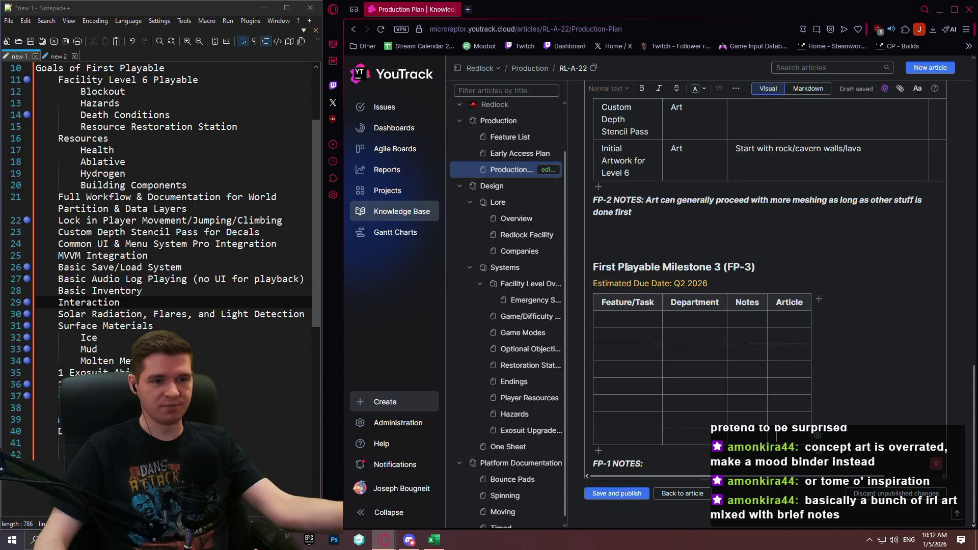
click(622, 330)
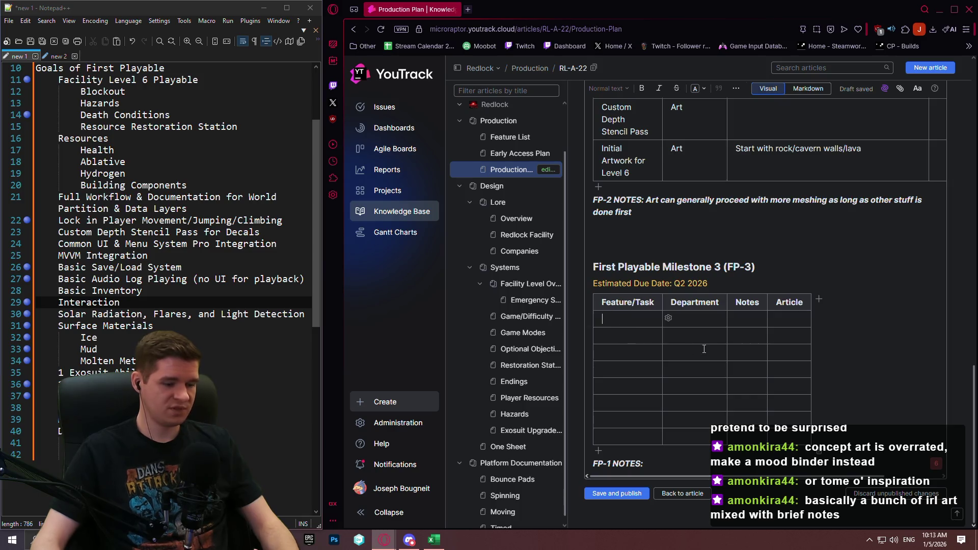
text(Death Conditions)
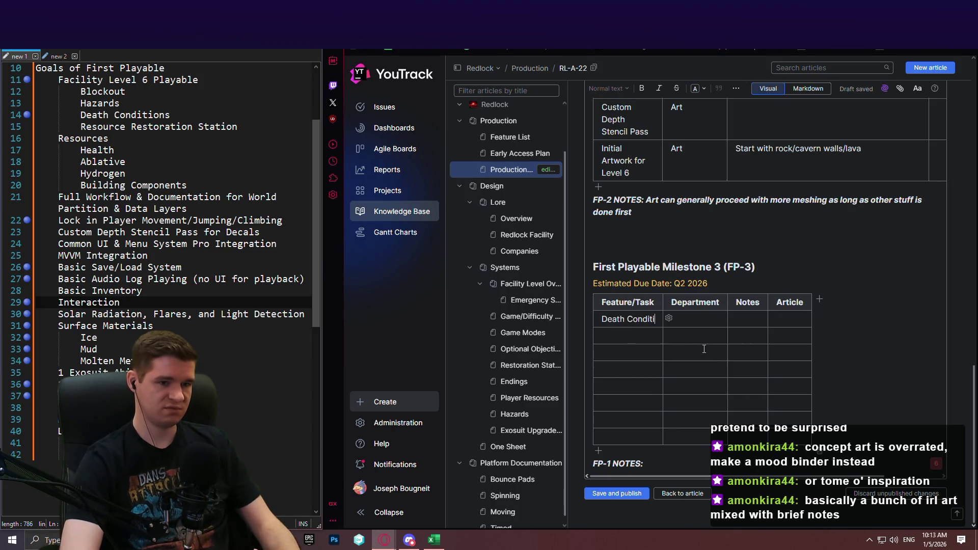
key(Tab)
key(Tab)
key(Tab)
key(Tab)
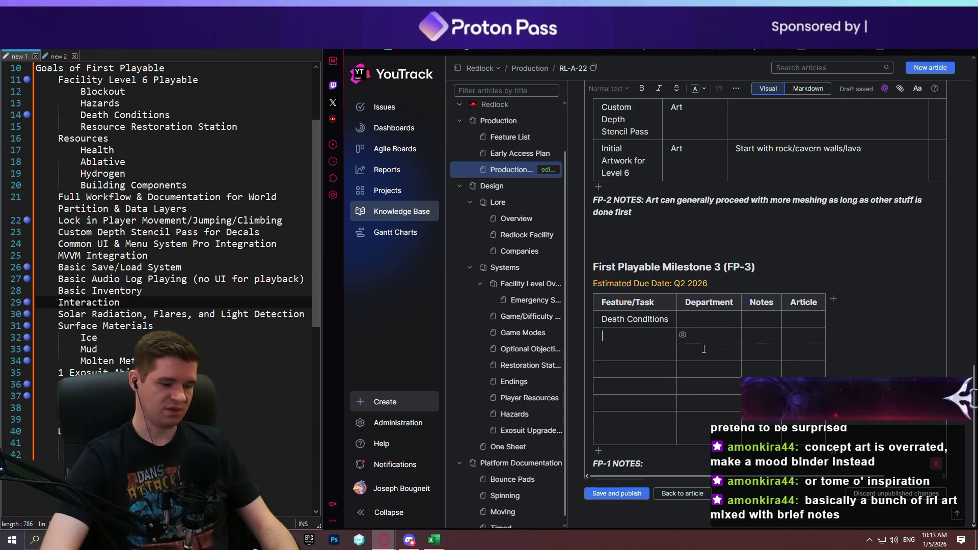
text(Interaction)
key(Tab)
key(Tab)
key(Tab)
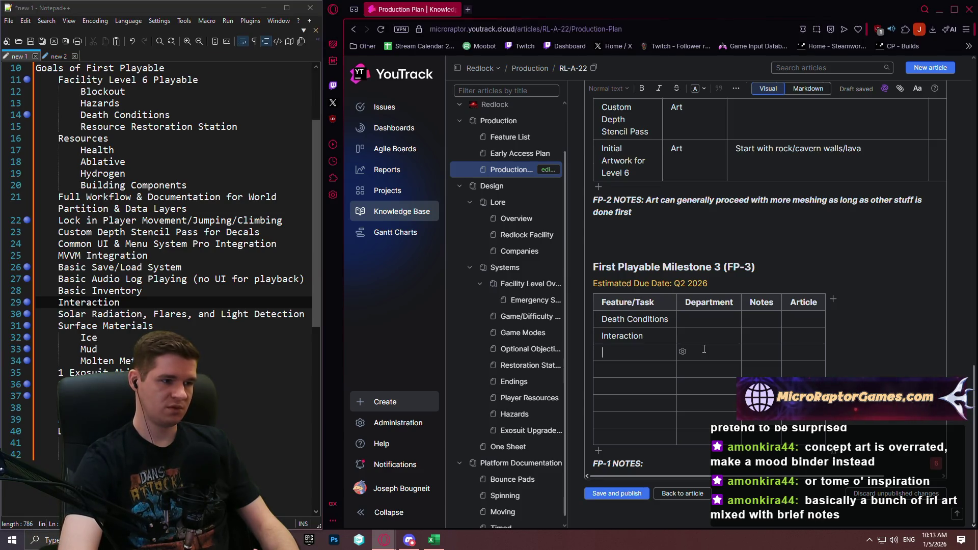
text(Audio Logs)
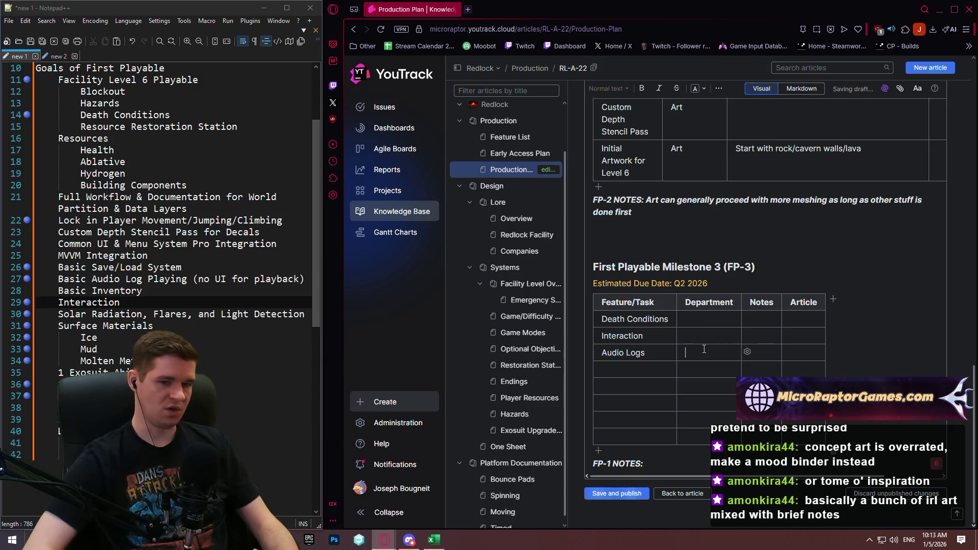
key(Tab)
key(Tab)
key(Tab)
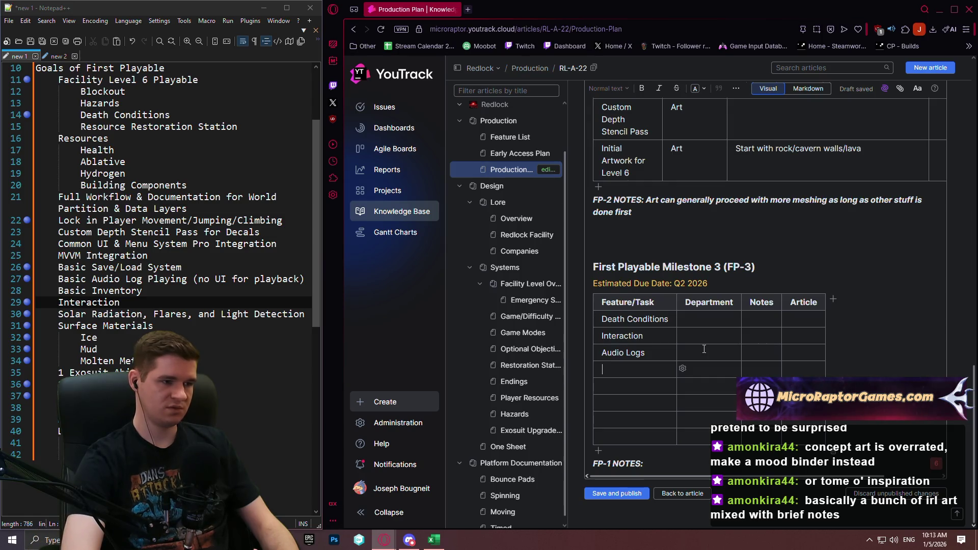
text(Save/)
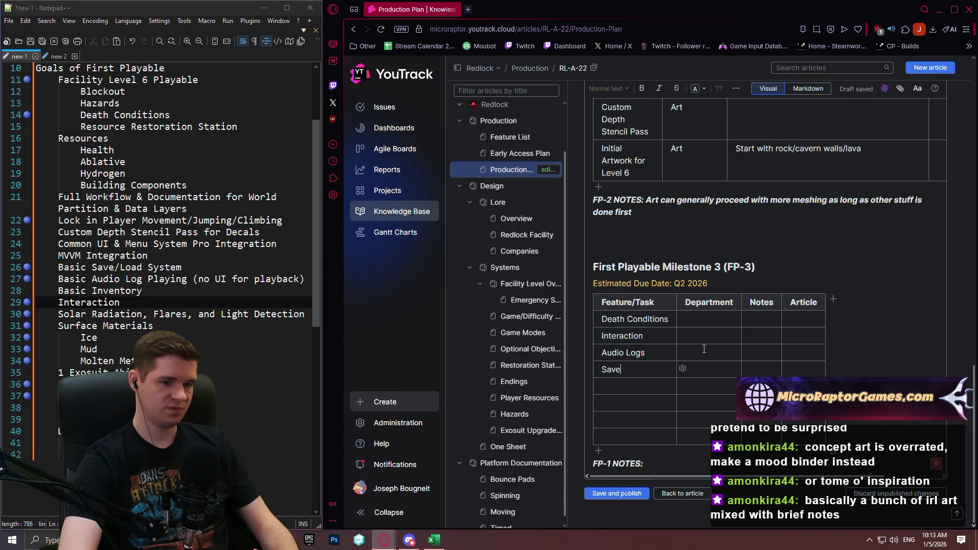
text(Load)
Add Light Detection, Solar Radiation and Solar Flares rows to the FP-3 table after Save/Load.
key(Tab)
key(Tab)
key(Tab)
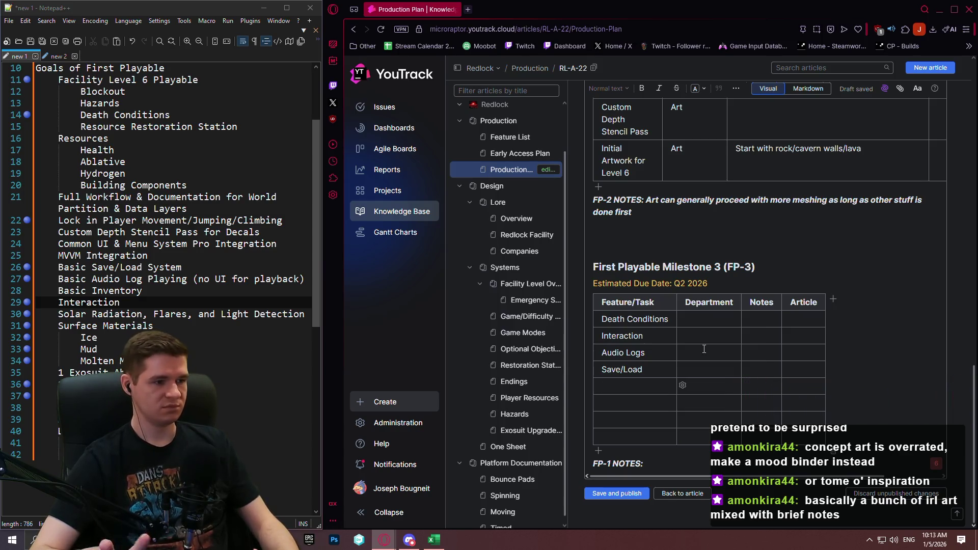
text(Li8gh)
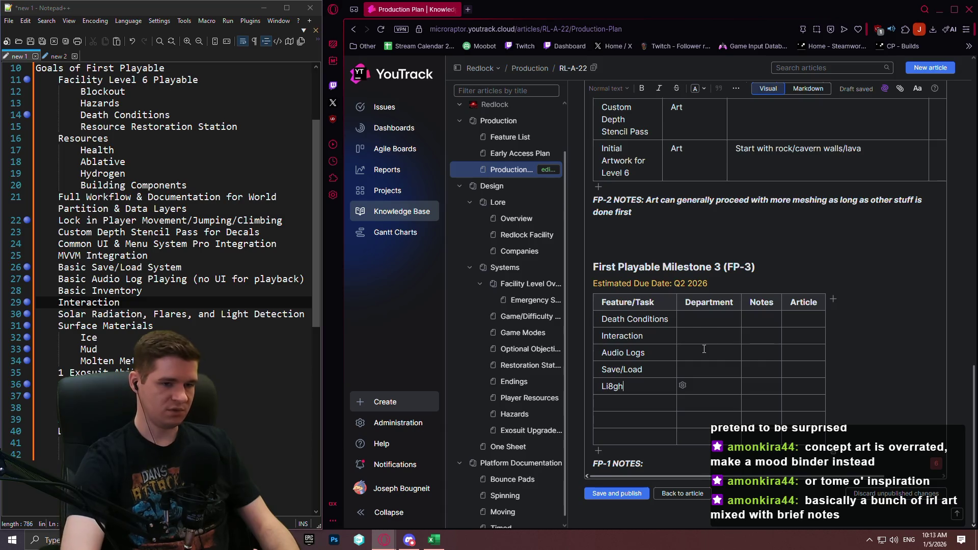
text(t Detection)
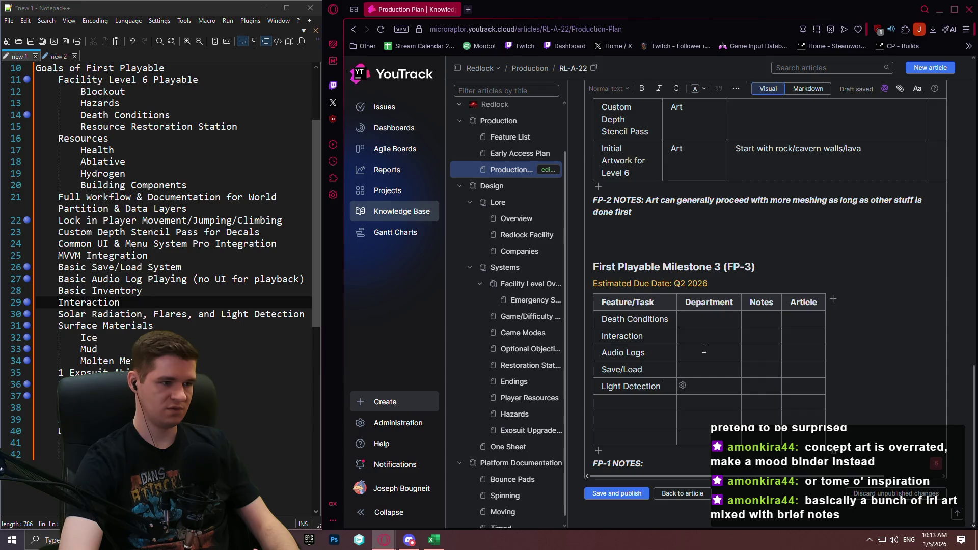
key(Tab)
key(Tab)
key(Tab)
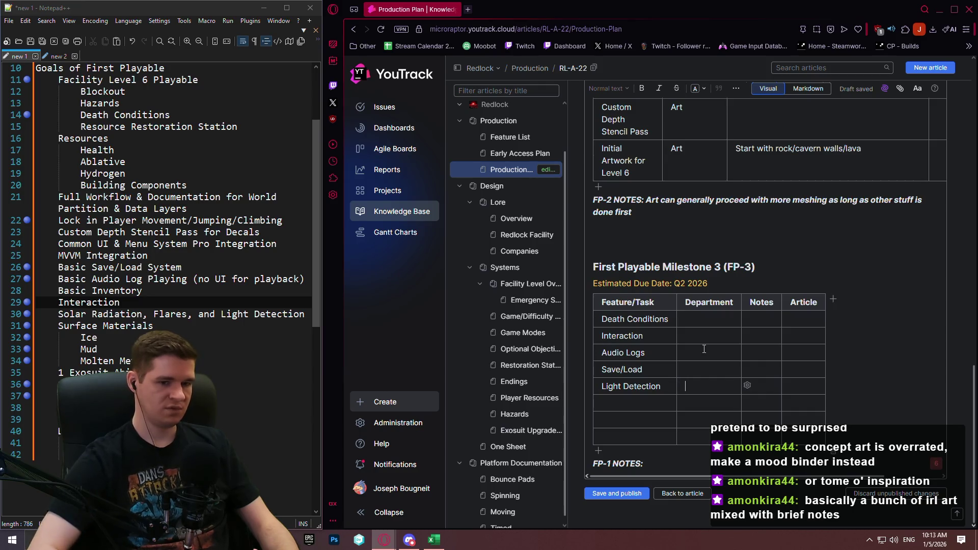
text(Solar R)
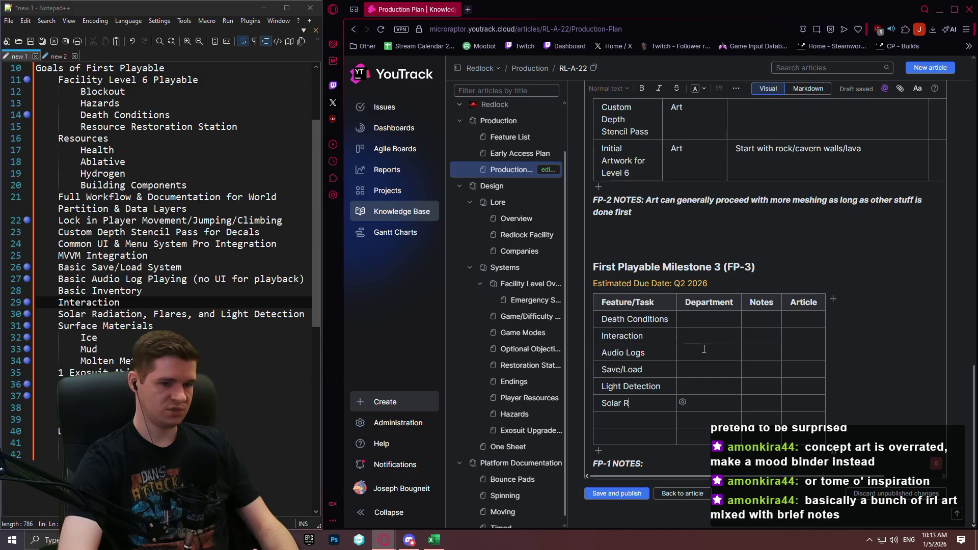
text(adiation)
key(Tab)
key(Tab)
key(Tab)
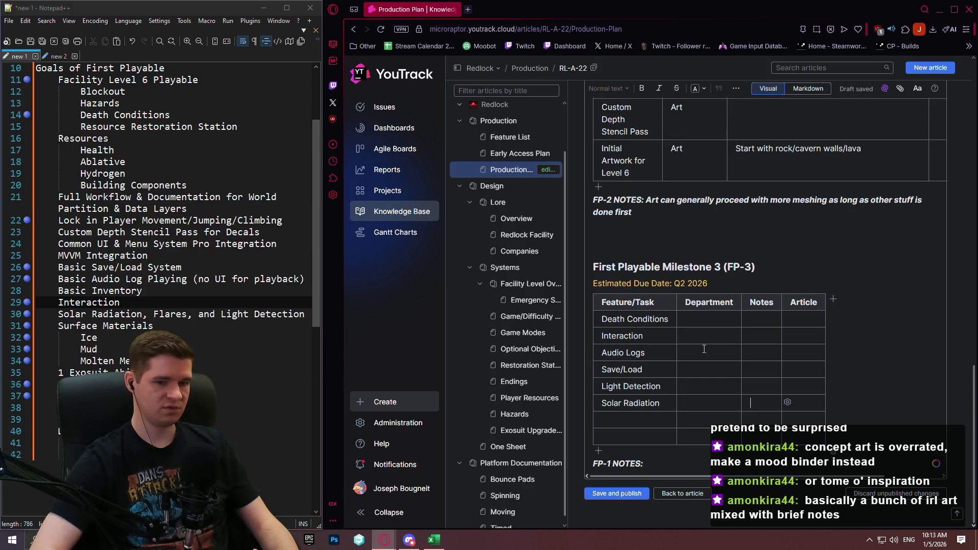
text(FSolar Flares)
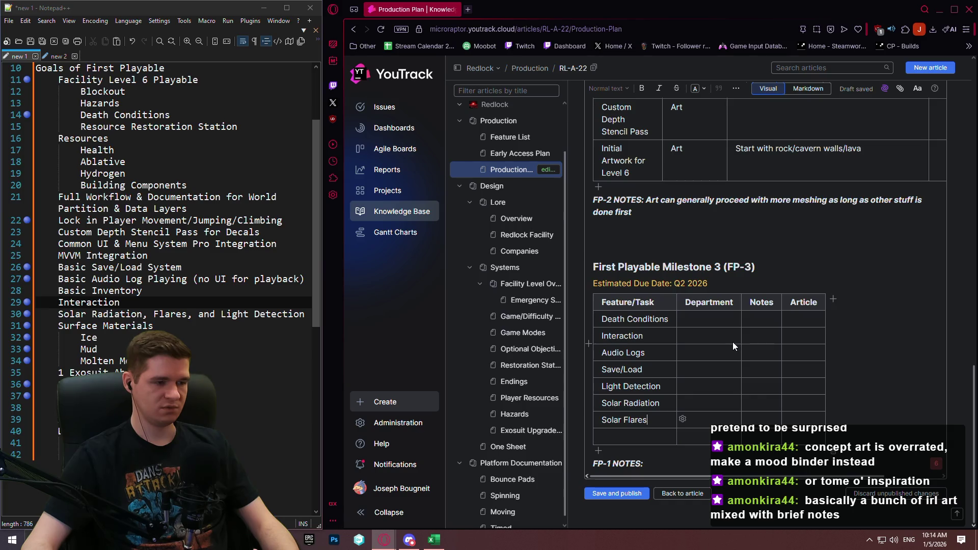
click(121, 303)
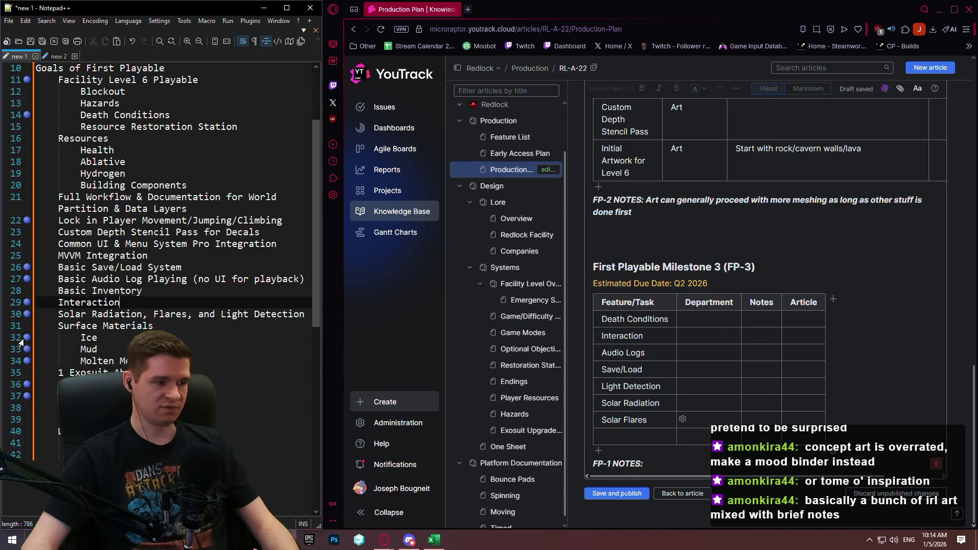
click(17, 363)
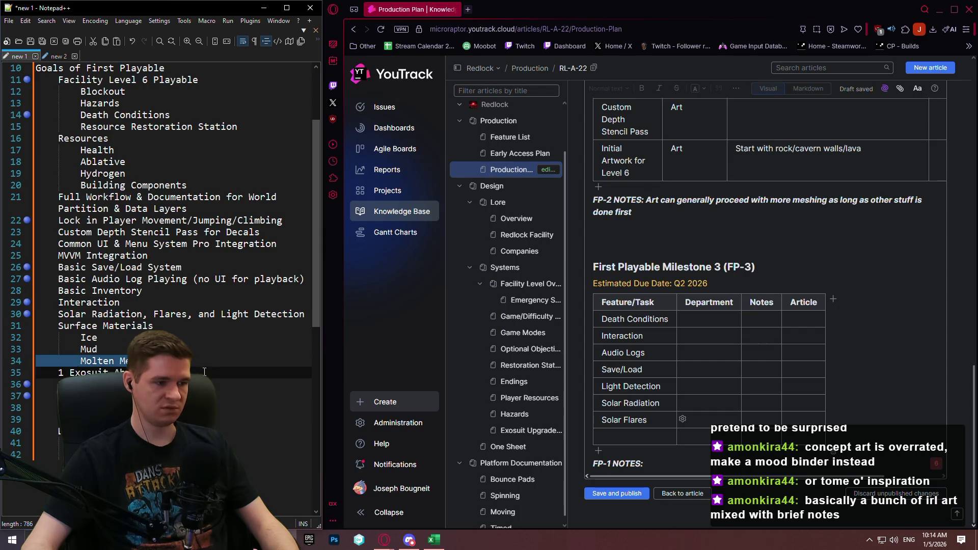
click(204, 396)
click(623, 437)
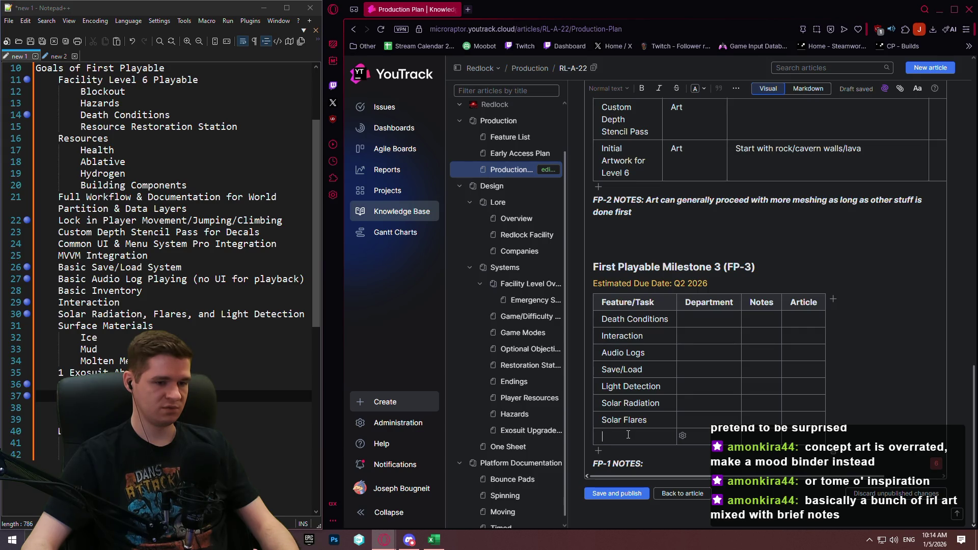
click(530, 430)
scroll(663, 331, up, 15)
scroll(730, 257, up, 2)
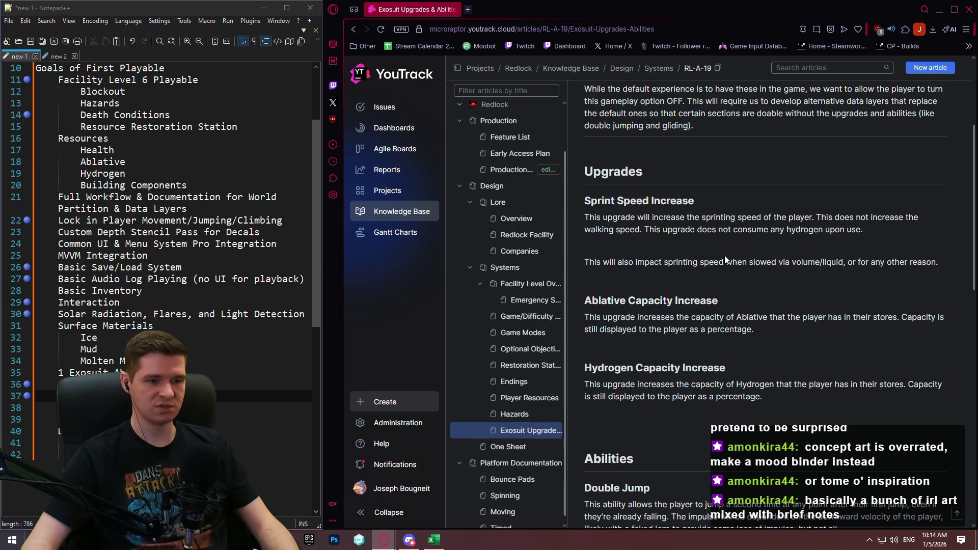
click(509, 169)
scroll(692, 314, down, 2)
scroll(693, 300, down, 5)
scroll(738, 258, up, 10)
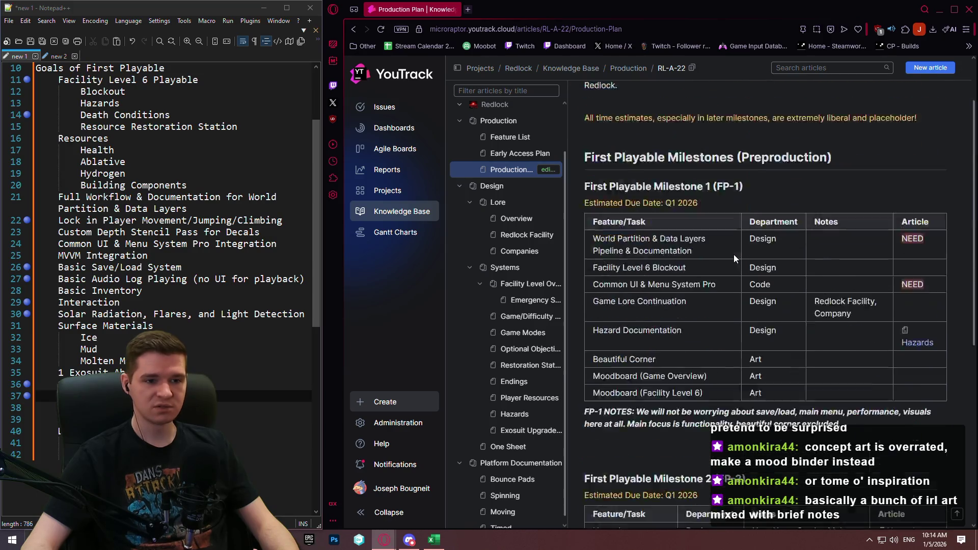
click(689, 129)
scroll(697, 265, down, 10)
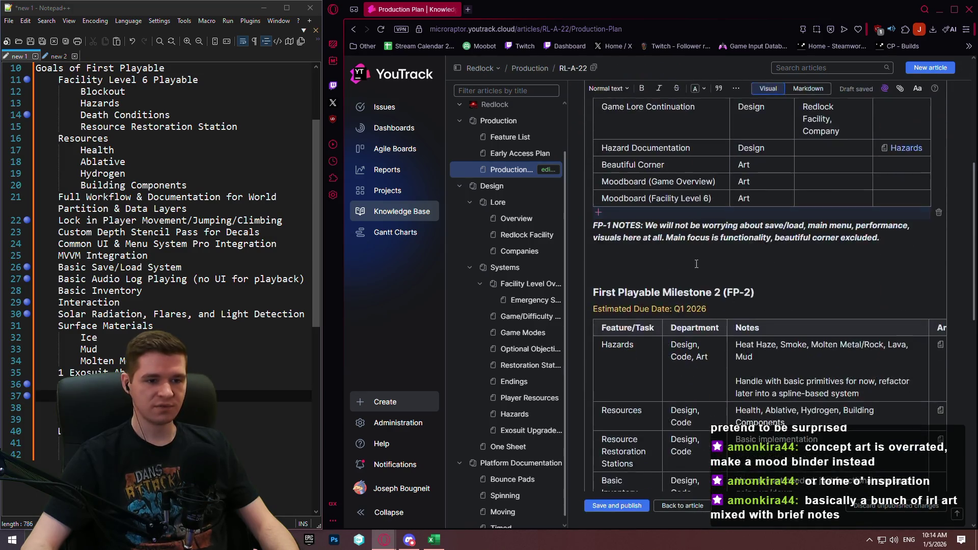
scroll(697, 265, down, 5)
click(660, 437)
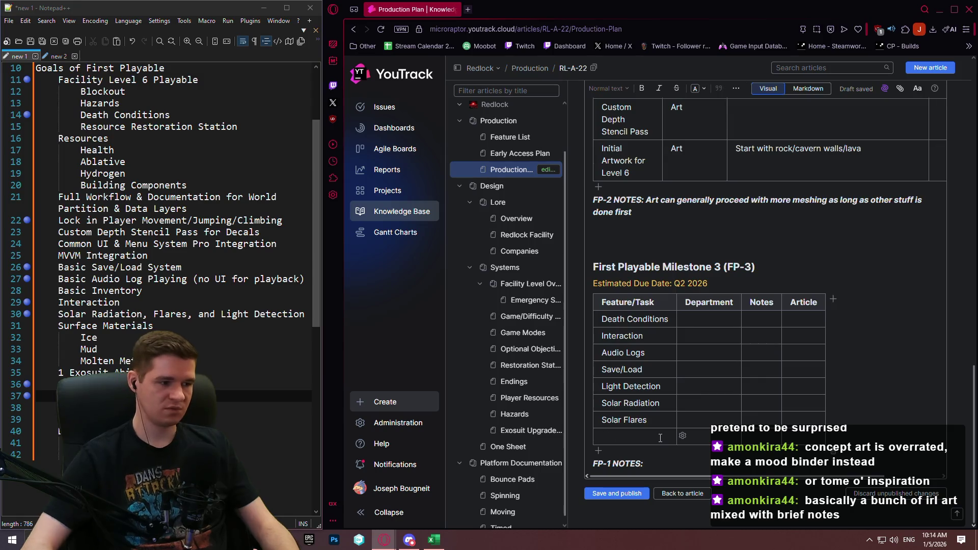
Add '1 Exosuit Upgrade' and 'On-screen Timer' as the last two rows of the FP-3 table.
text(1Exosuit)
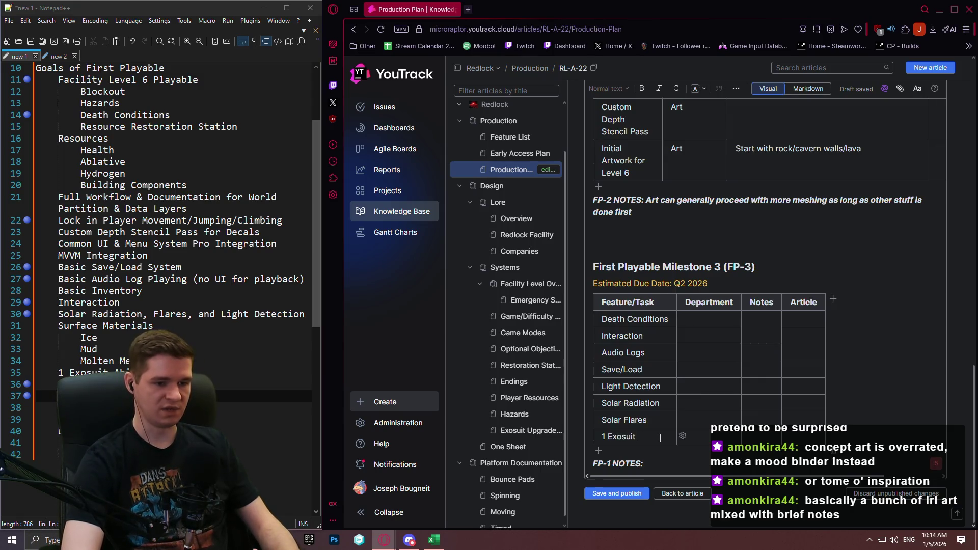
text( Upgra)
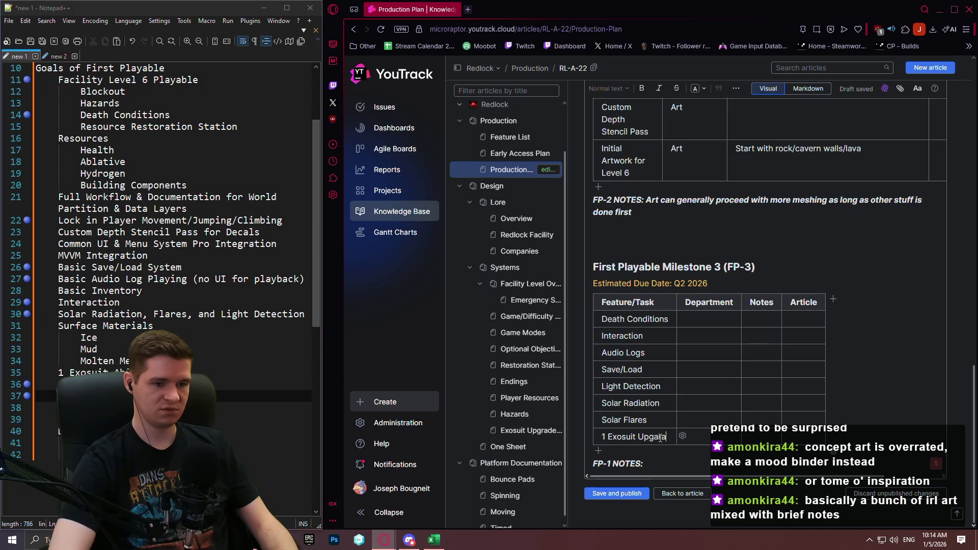
text(de)
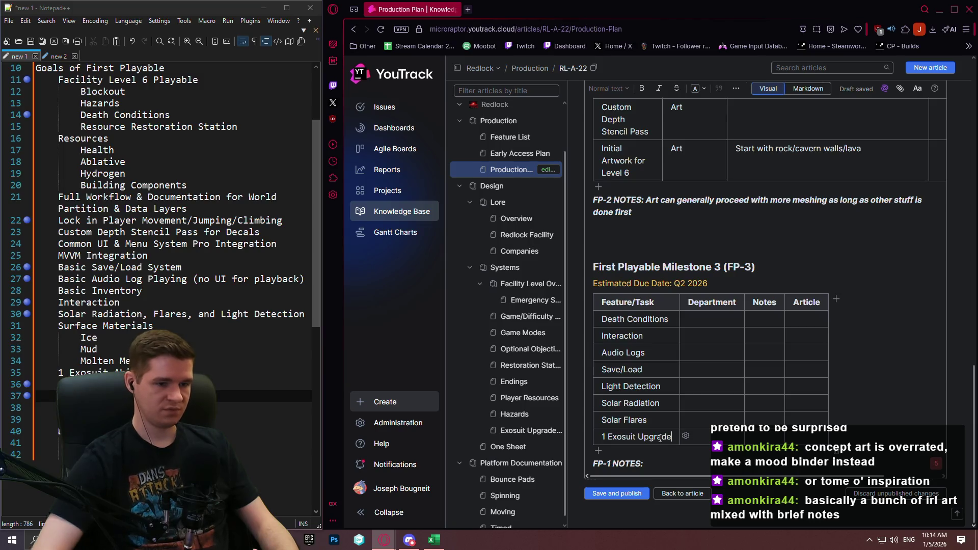
click(599, 453)
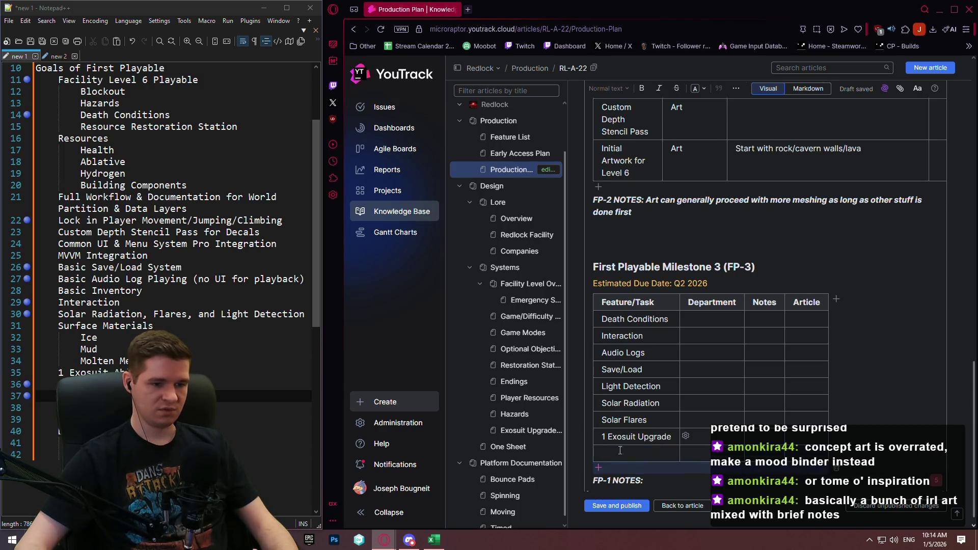
text(On-screen Timer)
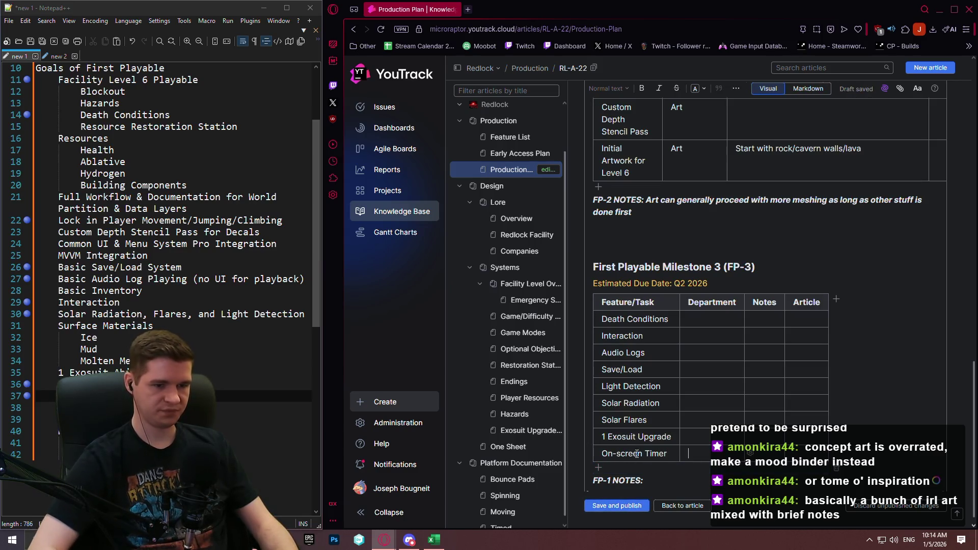
Move back up the table to the Department cell of the Death Conditions row.
key(Up)
key(Up)
key(shift+Tab)
key(Up)
key(Up)
key(Up)
key(shift+Tab)
key(shift+Tab)
key(shift+Tab)
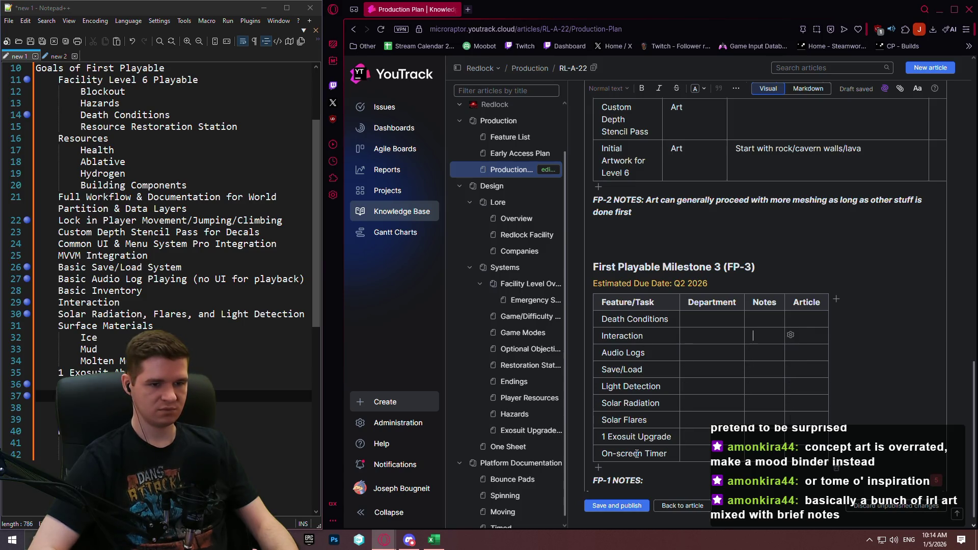
key(Tab)
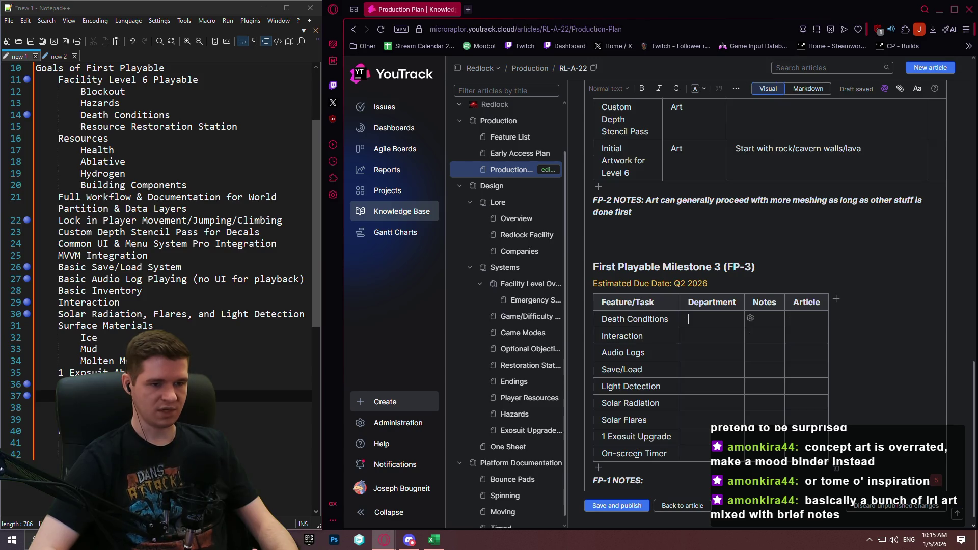